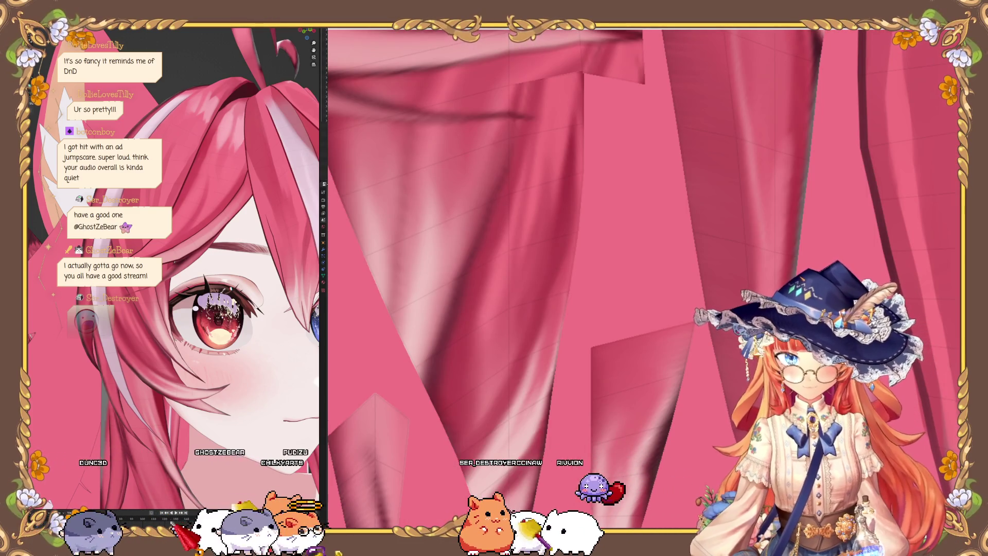
Step: Paint a straight dark red line along the edge of the first pointed hair tip
mouse_move(447, 257)
middle_mouse_down()
mouse_move(402, 266)
mouse_move(397, 244)
mouse_move(410, 269)
middle_mouse_up()
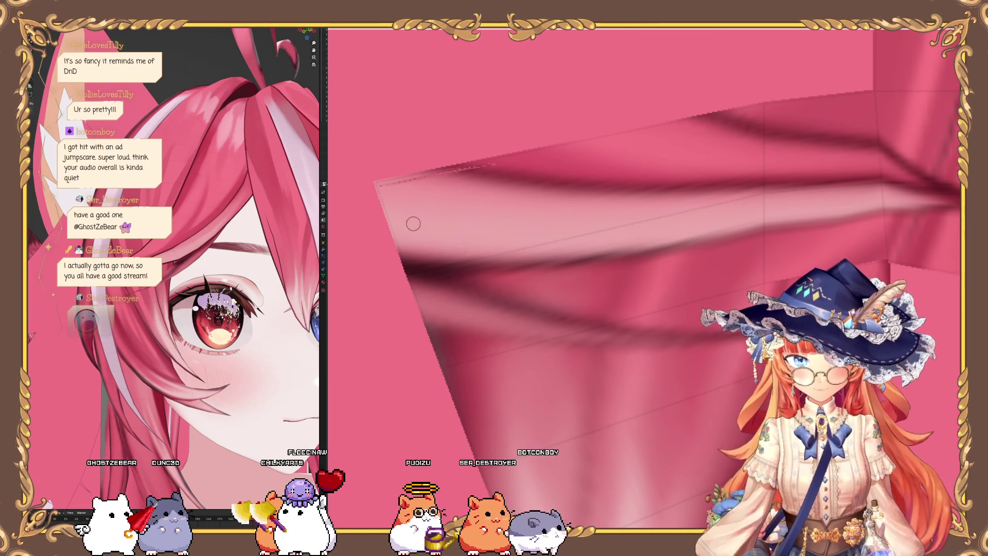
scroll(399, 315, "up", 2)
scroll(393, 309, "up", 2)
middle_click_drag(430, 306, 430, 267)
mouse_move(468, 315)
left_mouse_down()
mouse_move(491, 314)
mouse_move(470, 293)
mouse_move(417, 165)
mouse_move(481, 320)
mouse_move(506, 351)
mouse_move(530, 298)
mouse_move(501, 209)
mouse_move(521, 301)
mouse_move(589, 397)
mouse_move(591, 364)
mouse_move(571, 417)
left_mouse_up()
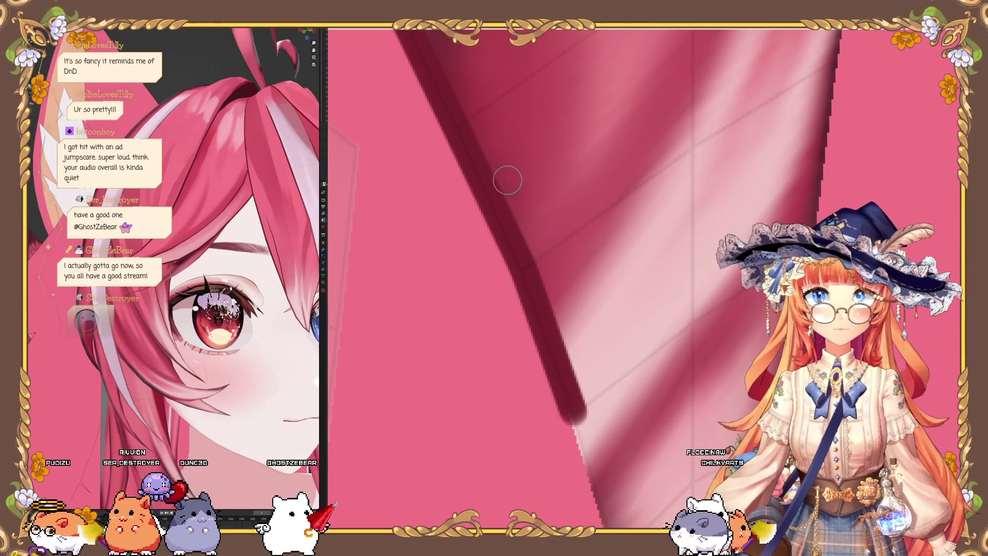
scroll(500, 177, "up", 3)
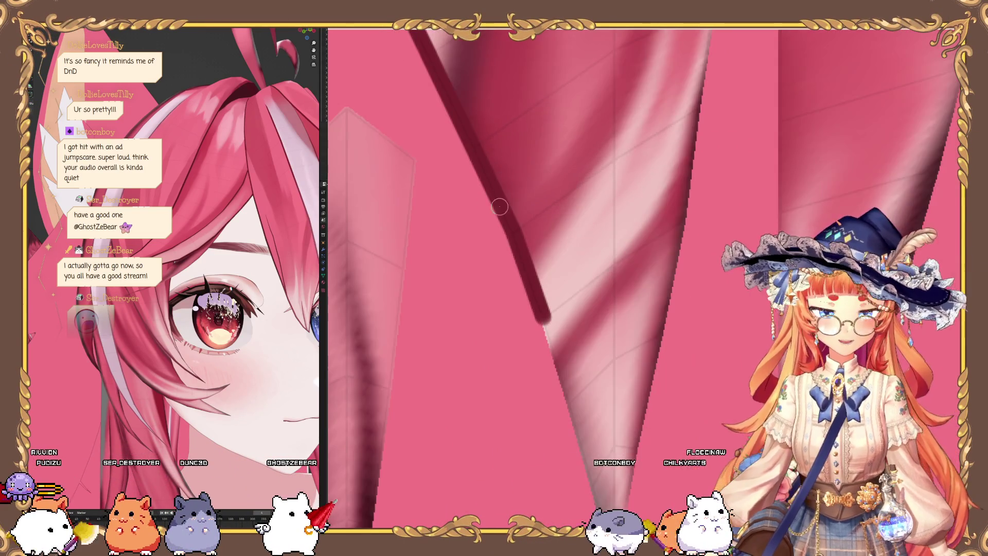
left_click_drag(537, 142, 627, 408)
mouse_move(624, 425)
middle_mouse_down()
mouse_move(503, 199)
mouse_move(568, 372)
middle_mouse_up()
Step: Trace dark lines down and up the edges of the hair cone
left_click_drag(494, 281, 485, 269)
scroll(500, 351, "down", 2)
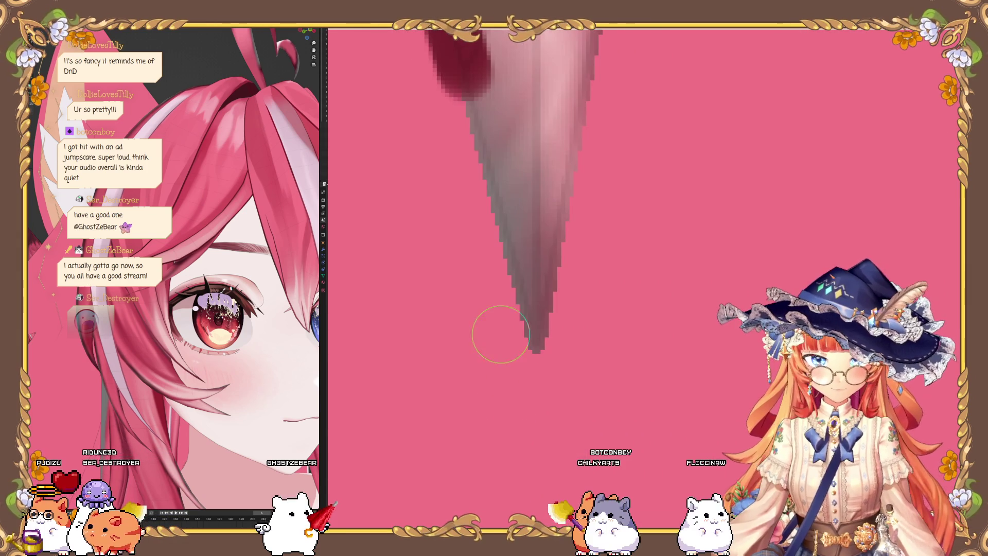
left_click_drag(532, 338, 532, 340)
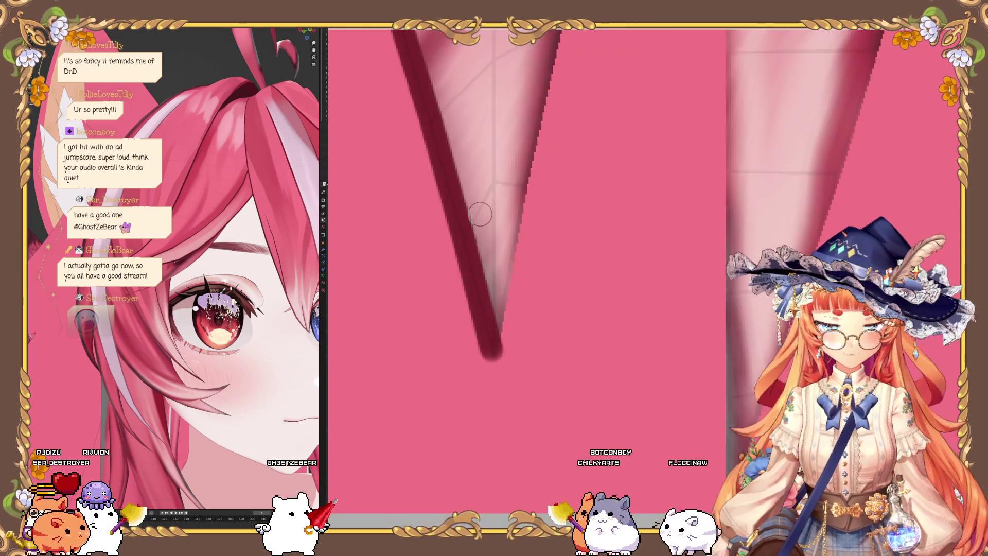
scroll(570, 159, "up", 5)
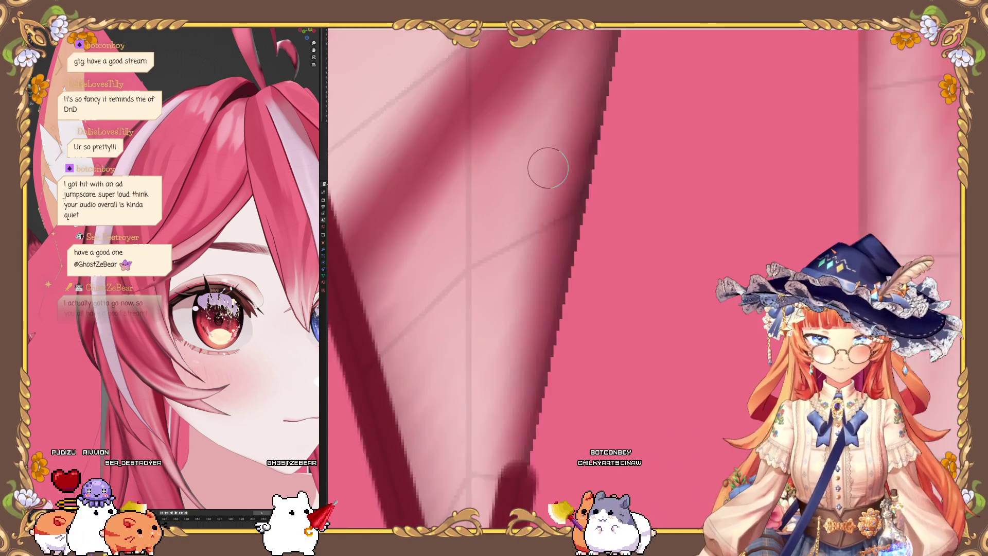
mouse_move(520, 510)
left_mouse_down()
mouse_move(577, 221)
mouse_move(526, 393)
mouse_move(583, 166)
mouse_move(533, 308)
left_mouse_up()
mouse_move(575, 128)
left_mouse_down()
mouse_move(554, 159)
mouse_move(496, 408)
mouse_move(515, 240)
left_mouse_up()
Step: Add thicker dark strokes along the remaining strands in the lower centre
mouse_move(491, 433)
left_mouse_down()
mouse_move(519, 192)
mouse_move(497, 210)
mouse_move(527, 151)
mouse_move(514, 304)
left_mouse_up()
mouse_move(514, 304)
middle_mouse_down()
mouse_move(525, 159)
mouse_move(545, 227)
middle_mouse_up()
mouse_move(497, 453)
left_mouse_down()
mouse_move(519, 150)
mouse_move(510, 159)
left_mouse_up()
mouse_move(510, 159)
middle_mouse_down()
mouse_move(561, 358)
mouse_move(546, 463)
middle_mouse_up()
mouse_move(545, 464)
left_mouse_down()
mouse_move(549, 192)
mouse_move(561, 194)
left_mouse_up()
middle_click_drag(560, 194, 557, 261)
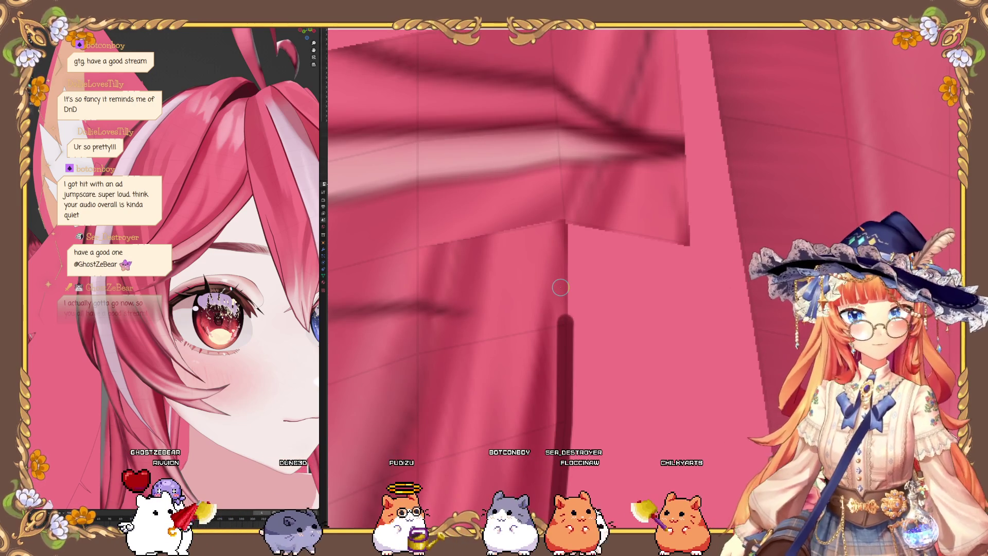
middle_click_drag(561, 279, 533, 320)
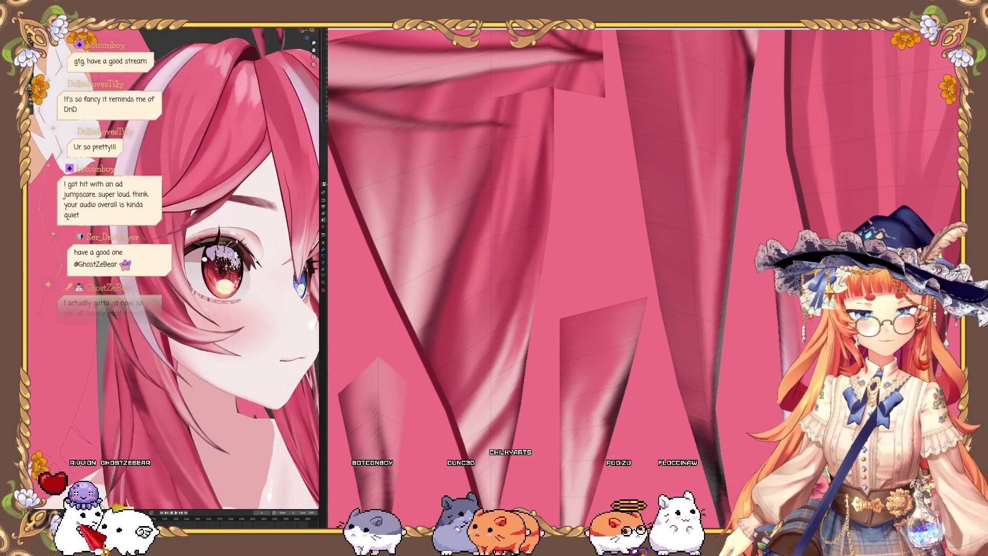
Step: Orbit the character preview around the head to inspect the textured hair
scroll(179, 286, "up", 5)
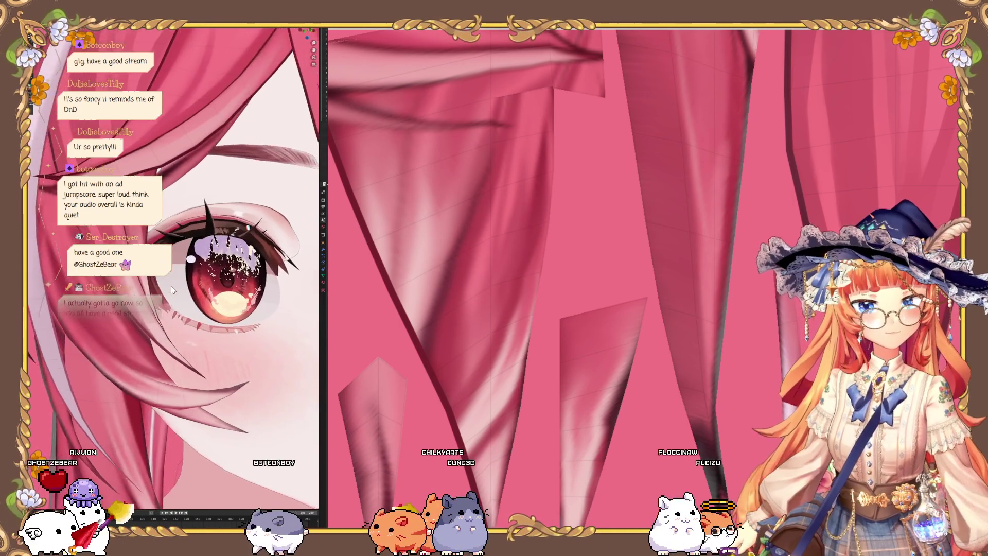
mouse_move(188, 288)
middle_mouse_down()
mouse_move(190, 261)
mouse_move(173, 284)
mouse_move(214, 277)
middle_mouse_up()
middle_click_drag(45, 292, 266, 128)
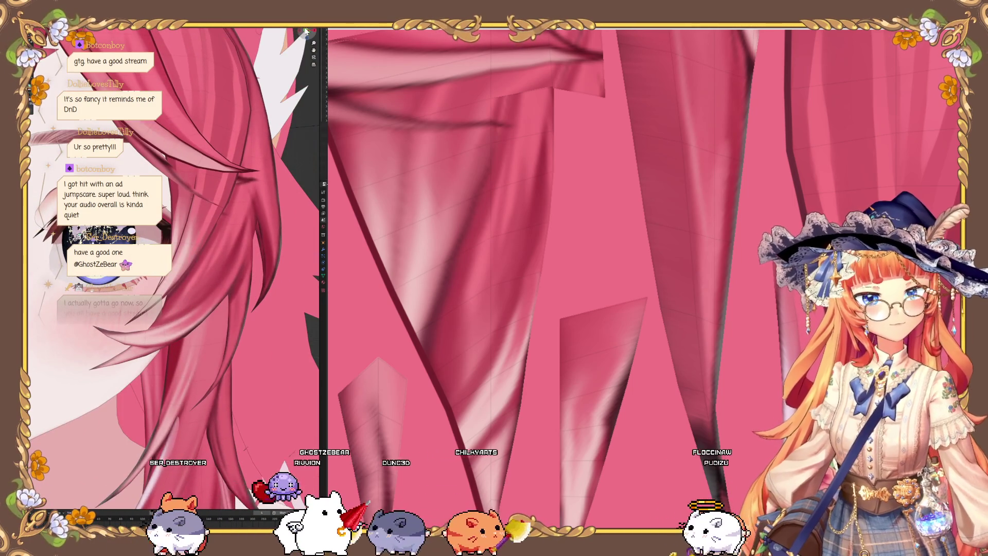
left_click_drag(306, 32, 296, 46)
middle_click_drag(484, 360, 502, 449)
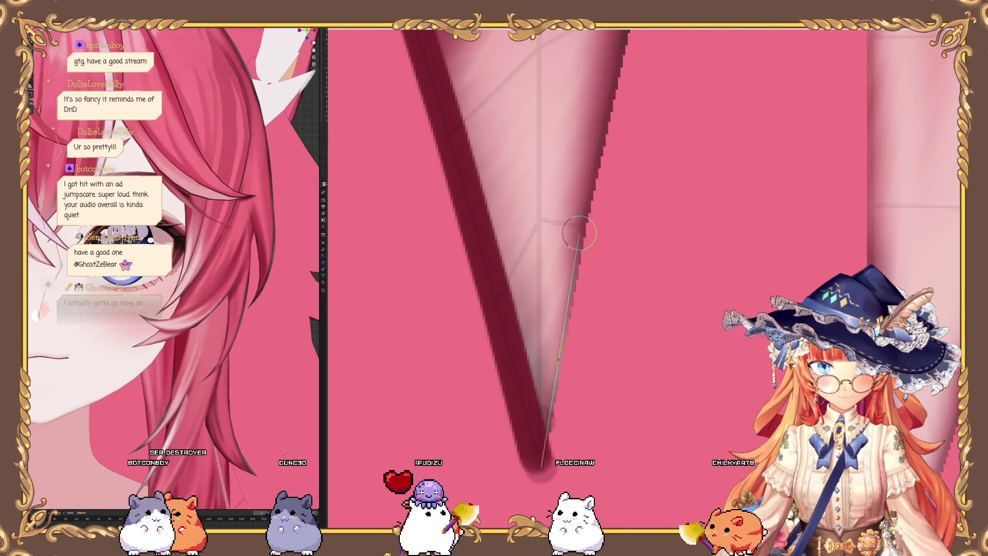
Step: Draw several straight dark lines along the close-up strand's edge
left_click_drag(580, 233, 580, 233)
scroll(545, 269, "up", 3)
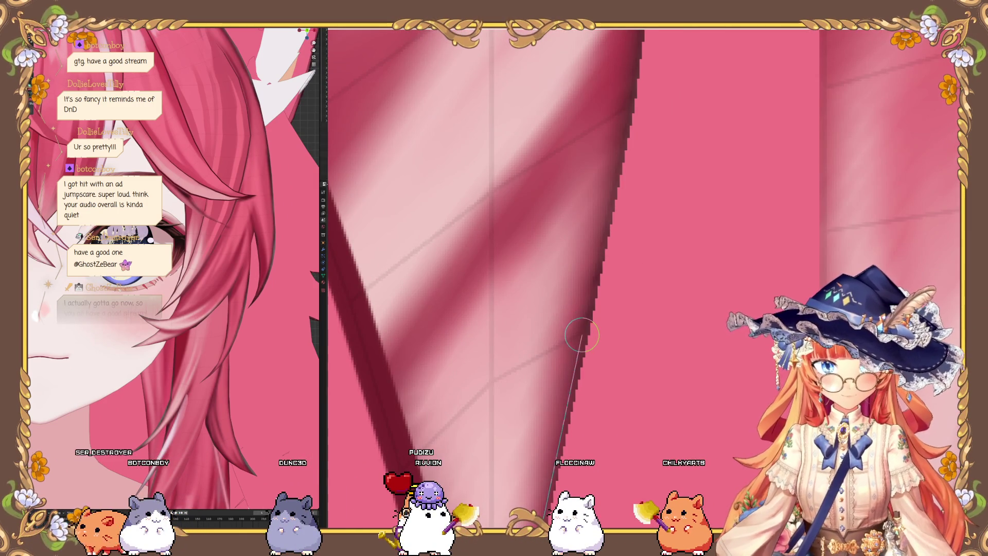
left_click_drag(581, 335, 587, 316)
left_click_drag(632, 108, 632, 108)
middle_click_drag(632, 108, 592, 214)
left_click_drag(563, 227, 576, 294)
middle_click_drag(576, 294, 553, 452)
left_click_drag(553, 452, 591, 207)
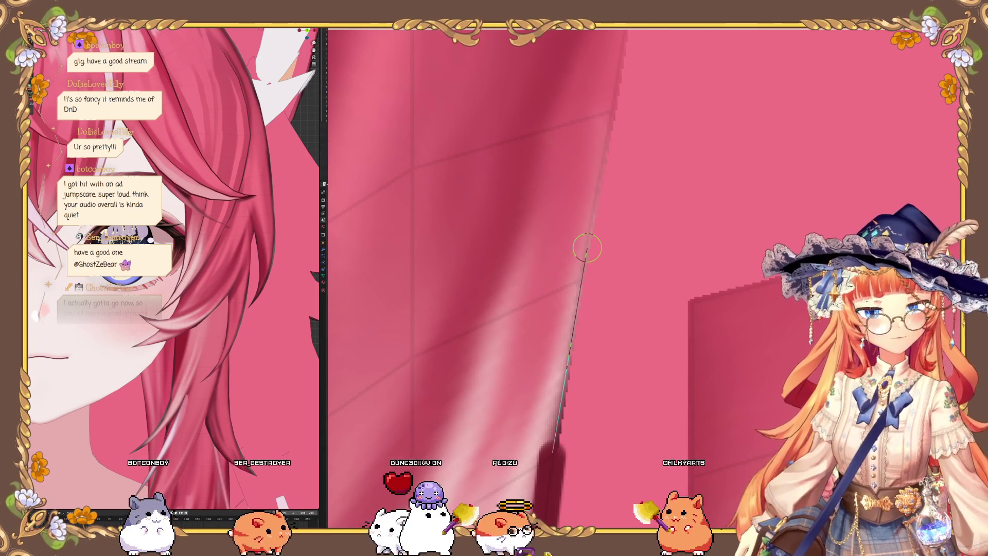
left_click_drag(588, 248, 587, 247)
middle_click_drag(588, 247, 565, 338)
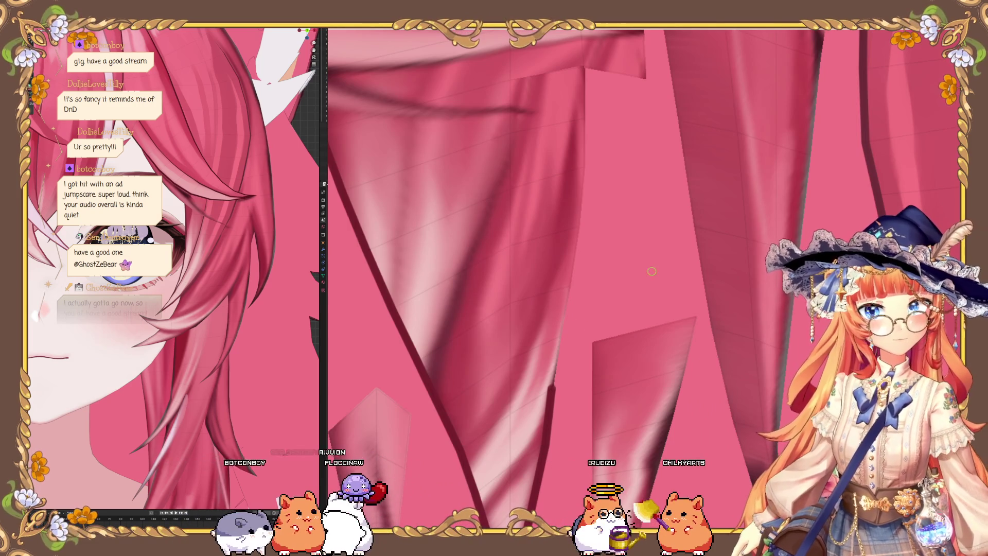
mouse_move(181, 304)
middle_mouse_down()
mouse_move(169, 288)
mouse_move(174, 268)
mouse_move(191, 292)
middle_mouse_up()
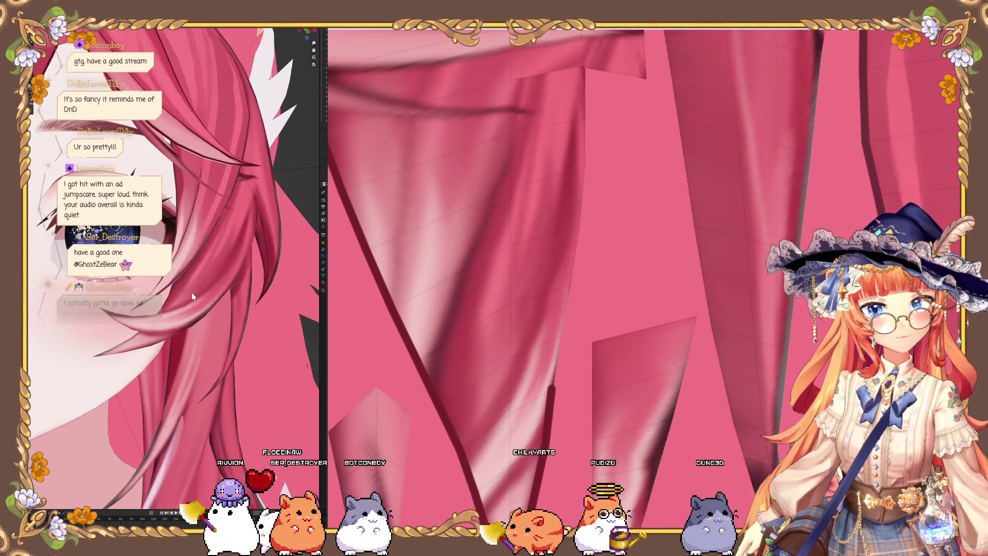
mouse_move(585, 326)
middle_mouse_down()
mouse_move(572, 330)
mouse_move(558, 287)
mouse_move(550, 340)
mouse_move(613, 125)
mouse_move(574, 154)
mouse_move(519, 221)
mouse_move(523, 230)
middle_mouse_up()
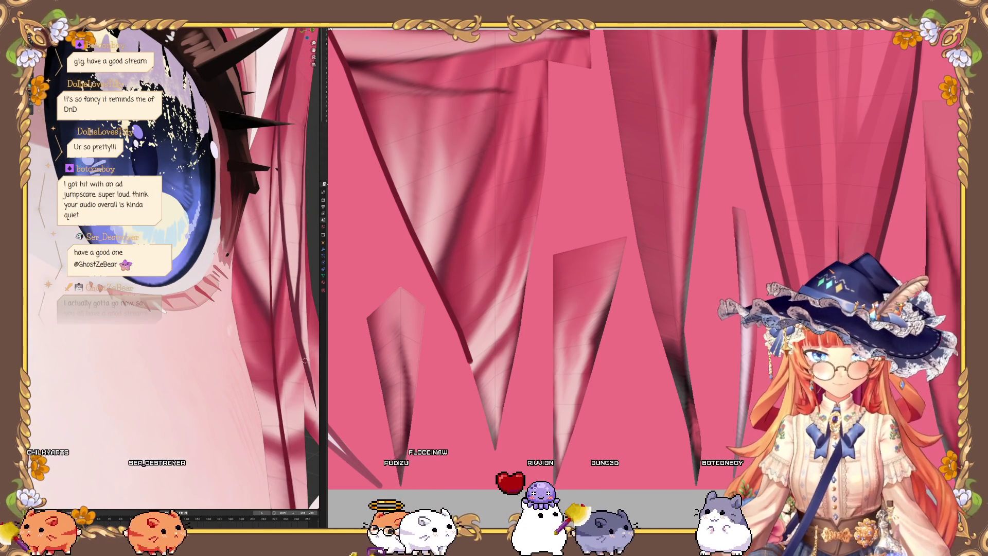
Step: Zoom and turn the character preview between the eye and the hair
scroll(644, 257, "down", 3)
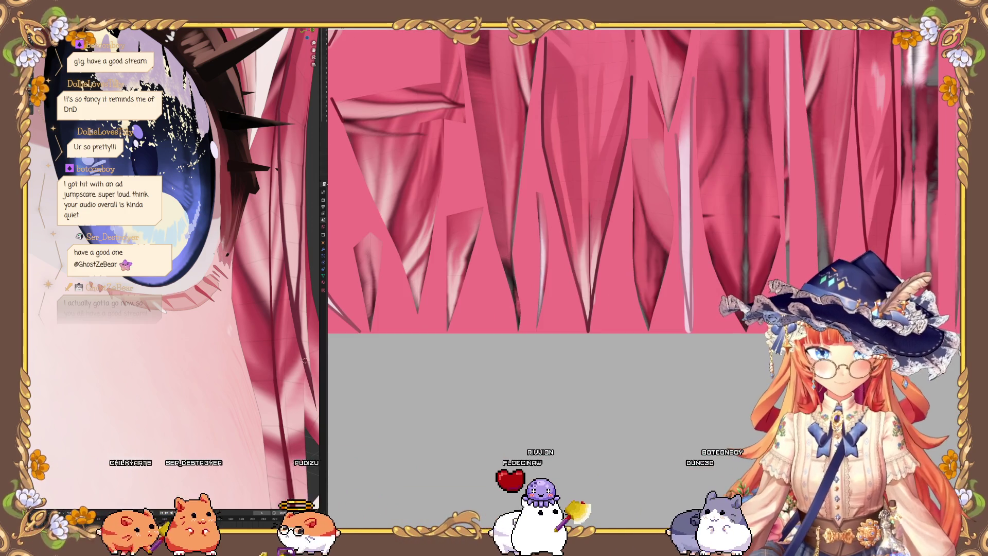
scroll(603, 257, "up", 5)
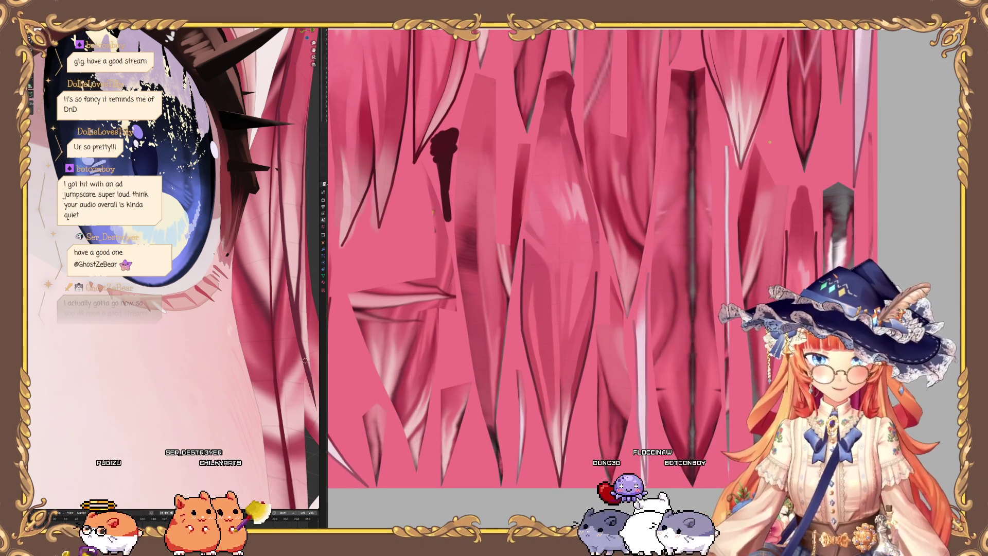
scroll(633, 237, "down", 2)
scroll(532, 171, "up", 5)
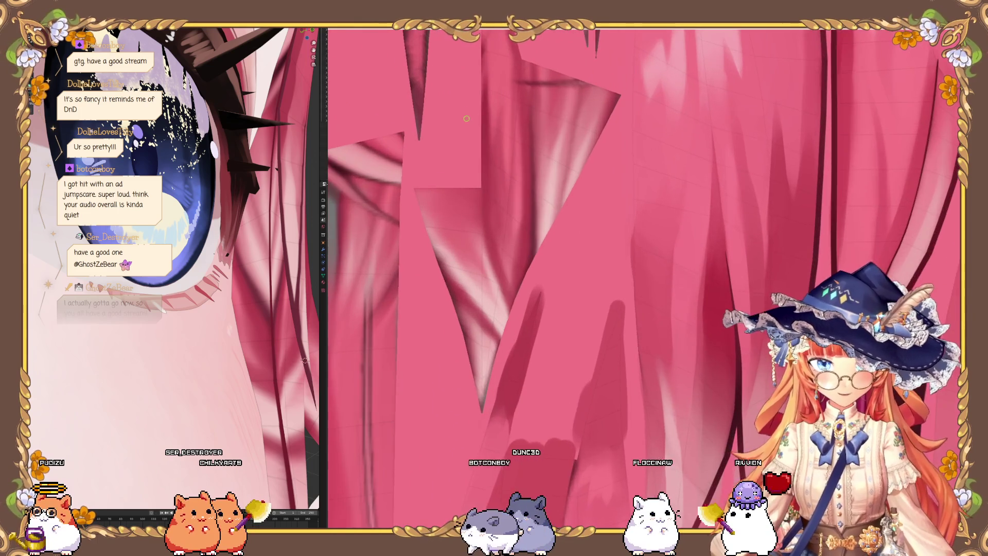
scroll(467, 117, "up", 1)
middle_click_drag(158, 360, 181, 324)
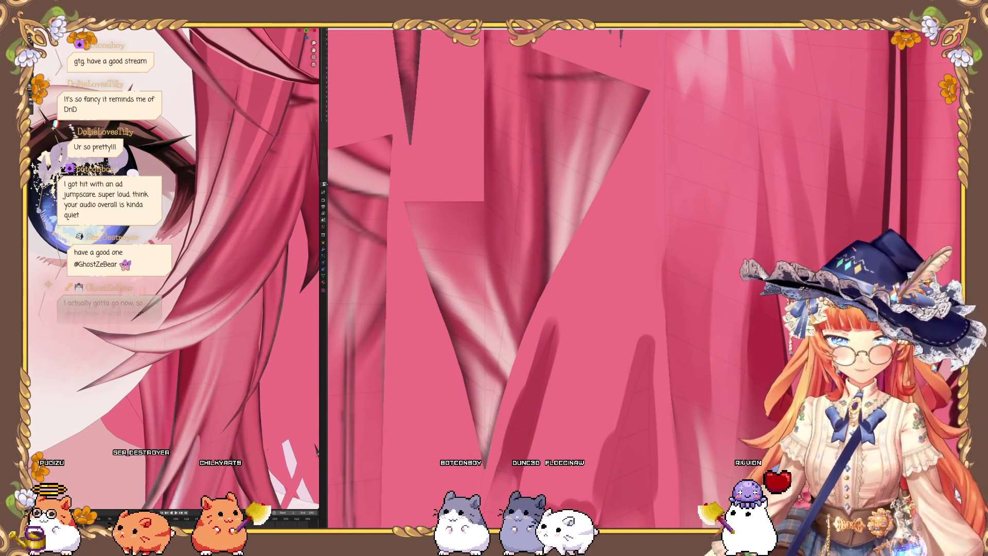
scroll(566, 247, "down", 1)
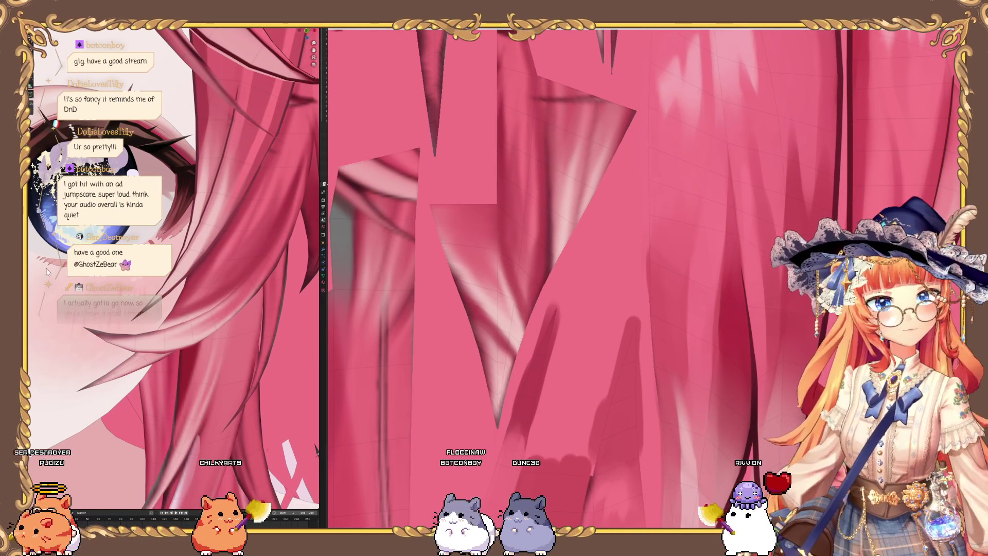
middle_click_drag(150, 242, 176, 212)
Step: Paint a thick dark diagonal line down the next strand's edge
middle_click_drag(618, 247, 640, 237)
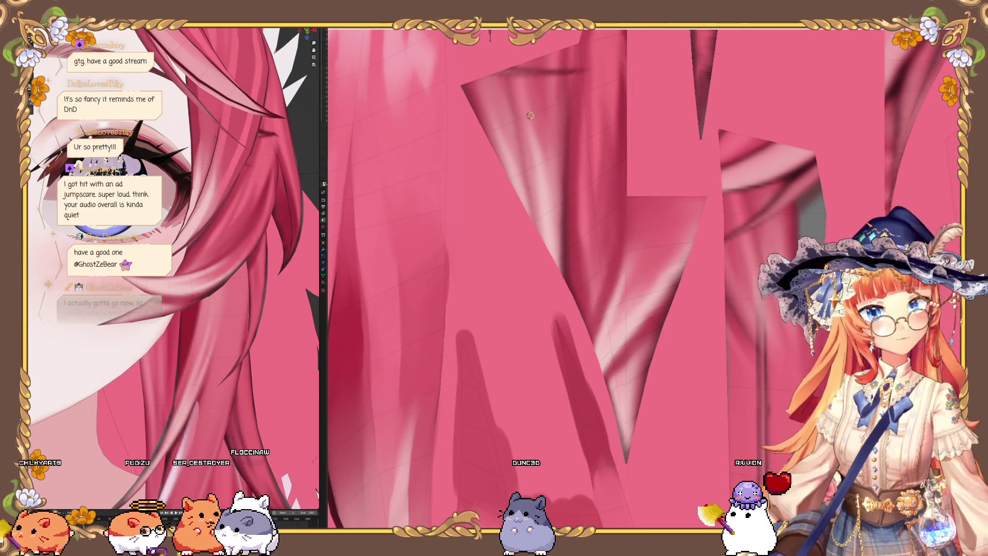
mouse_move(513, 118)
middle_mouse_down()
mouse_move(557, 272)
mouse_move(392, 78)
middle_mouse_up()
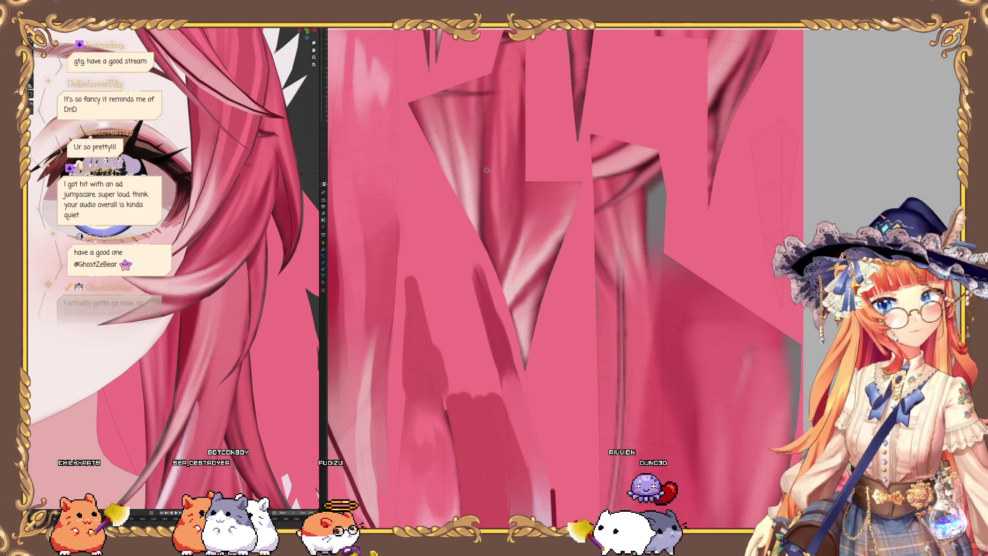
scroll(392, 78, "up", 5)
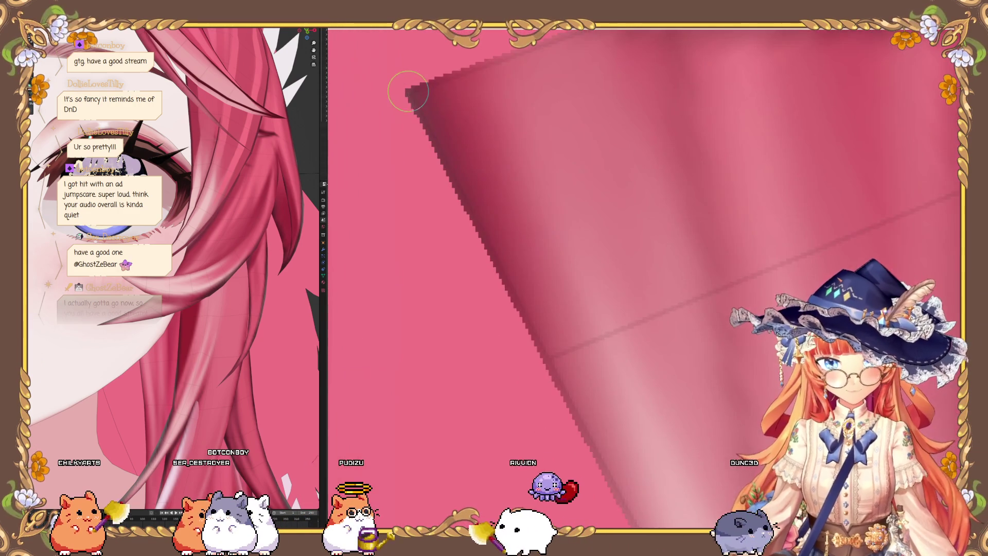
mouse_move(395, 82)
left_mouse_down()
mouse_move(556, 331)
mouse_move(550, 360)
left_mouse_up()
middle_click_drag(389, 113, 466, 220)
left_click_drag(536, 282, 558, 299)
scroll(255, 276, "down", 10)
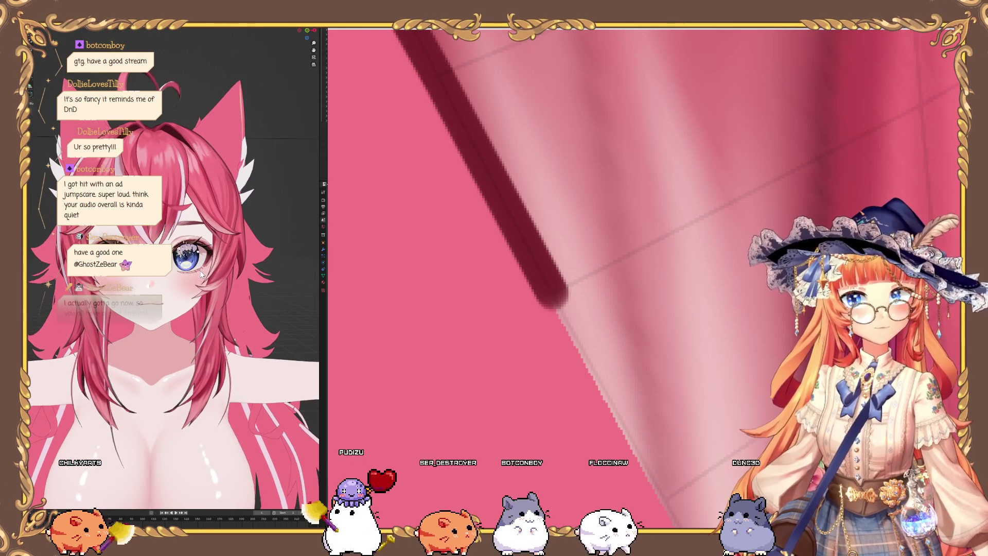
Step: Draw a straight dark line along the strand edge, re-angling the view to place its end
mouse_move(592, 356)
left_mouse_down()
mouse_move(662, 466)
mouse_move(700, 476)
mouse_move(690, 471)
left_mouse_up()
mouse_move(680, 466)
middle_mouse_down()
mouse_move(566, 334)
mouse_move(481, 205)
middle_mouse_up()
middle_click_drag(554, 395, 437, 273)
mouse_move(488, 315)
middle_mouse_down()
mouse_move(501, 287)
mouse_move(522, 359)
mouse_move(507, 406)
mouse_move(474, 417)
middle_mouse_up()
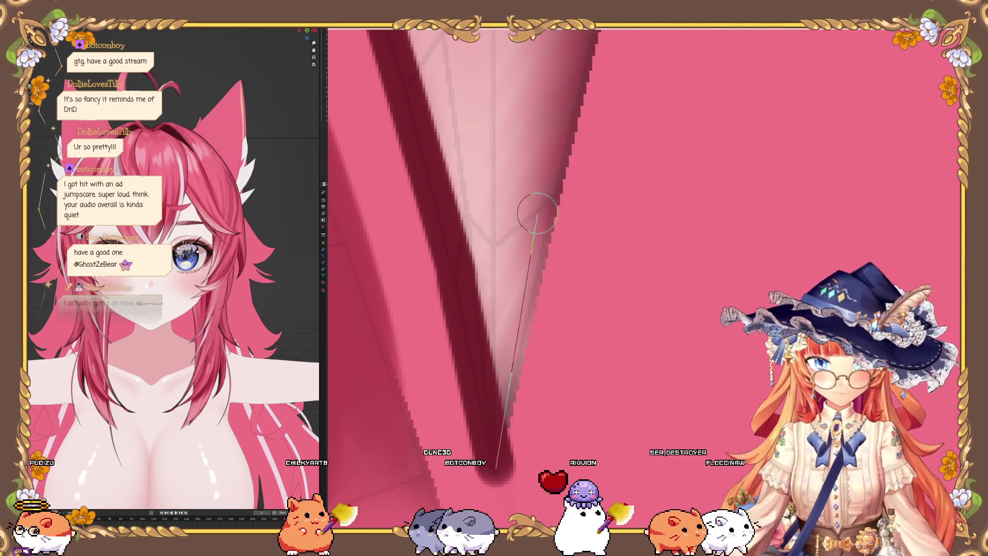
mouse_move(548, 196)
middle_mouse_down()
mouse_move(558, 221)
mouse_move(556, 264)
mouse_move(536, 297)
middle_mouse_up()
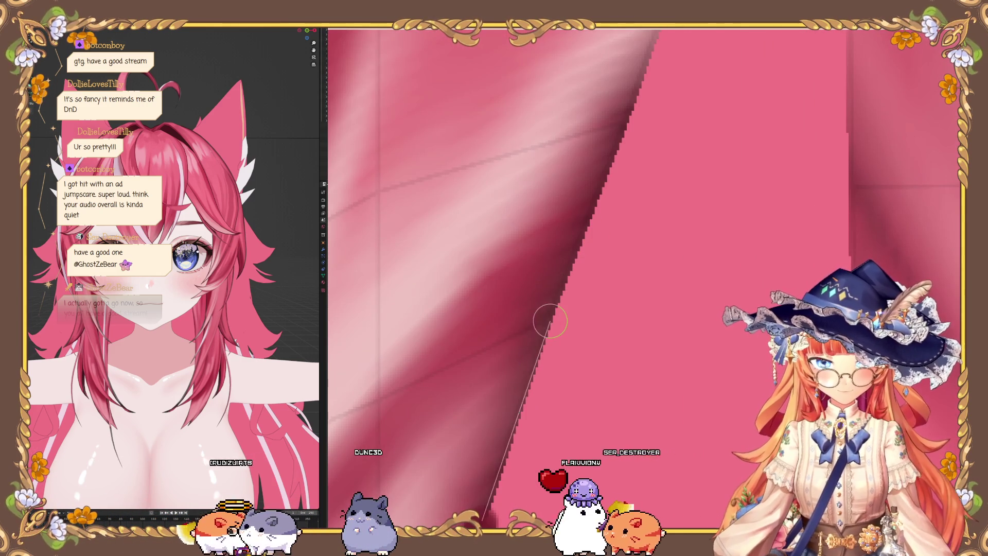
mouse_move(623, 116)
middle_mouse_down()
mouse_move(592, 232)
mouse_move(612, 200)
middle_mouse_up()
mouse_move(612, 199)
left_mouse_down()
mouse_move(584, 216)
mouse_move(592, 177)
left_mouse_up()
Step: Paint darker pink shadow strokes inside the V between the strand lines
scroll(583, 175, "up", 2)
scroll(577, 185, "down", 2)
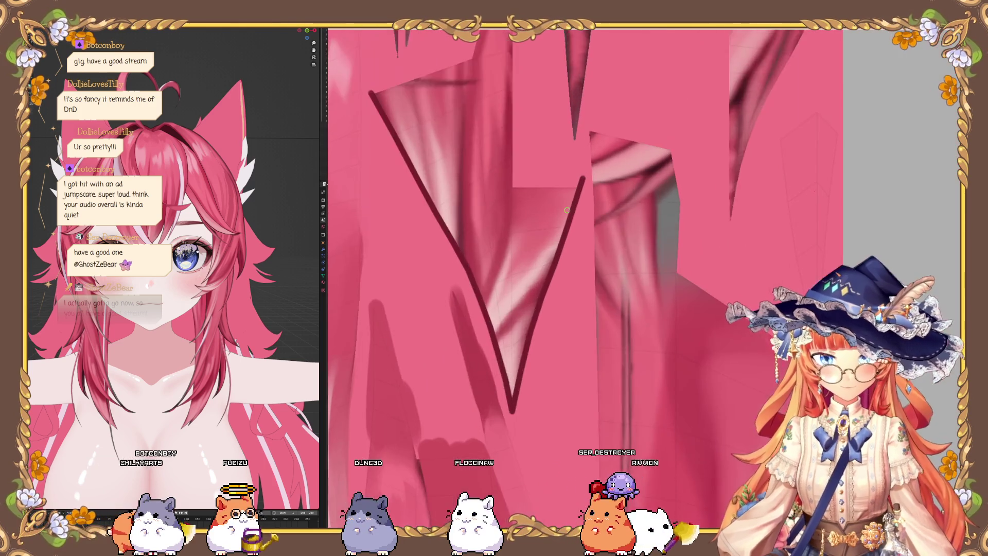
scroll(566, 205, "up", 2)
scroll(561, 175, "down", 1)
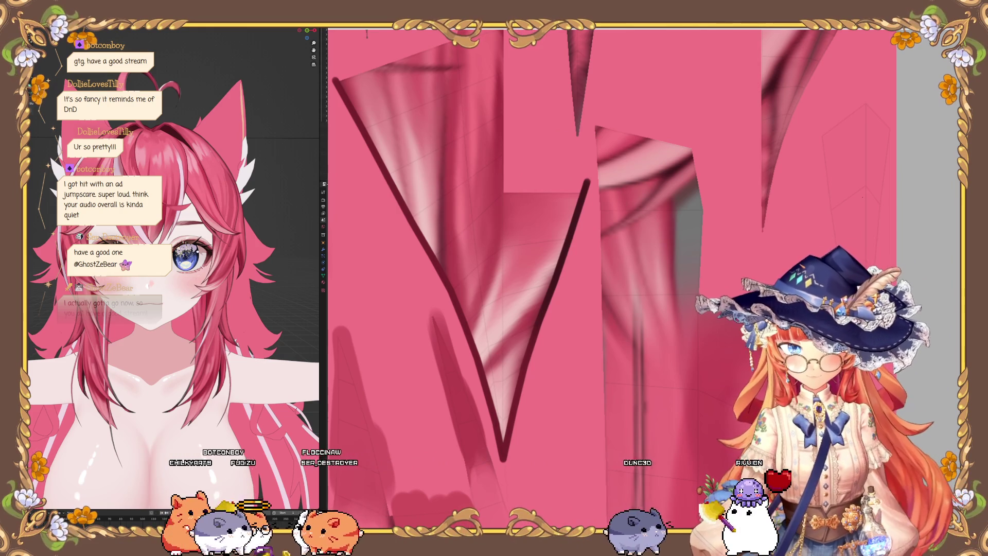
scroll(438, 352, "up", 1)
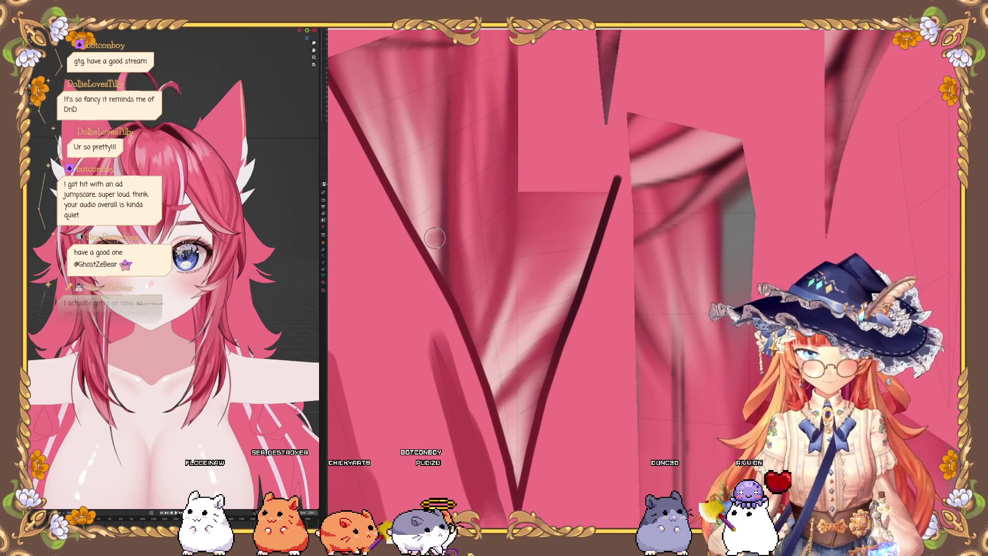
scroll(426, 133, "down", 1)
left_click_drag(400, 240, 442, 296)
mouse_move(415, 191)
left_mouse_down()
mouse_move(370, 185)
mouse_move(355, 154)
mouse_move(376, 149)
mouse_move(405, 207)
mouse_move(438, 103)
left_mouse_up()
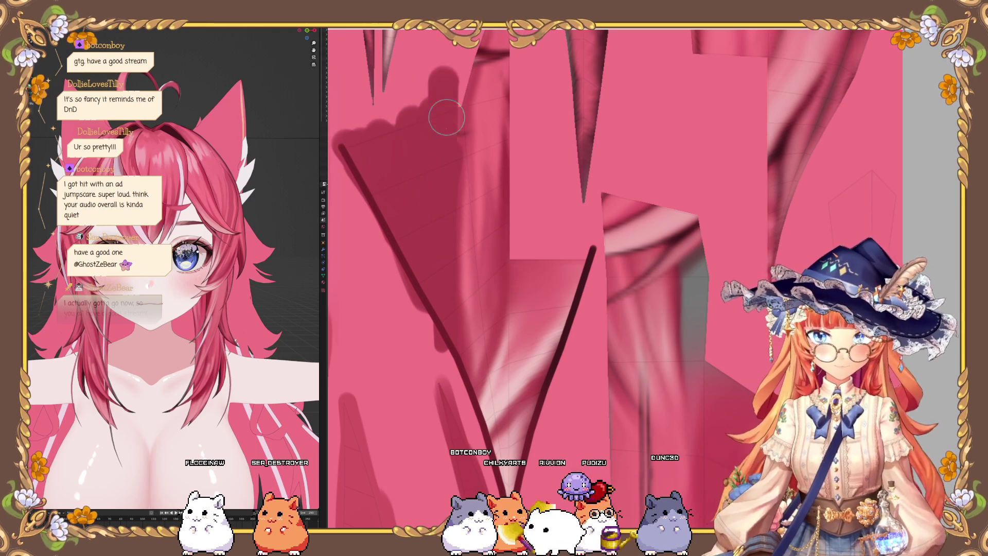
scroll(427, 231, "down", 3)
scroll(434, 260, "up", 4)
left_click_drag(434, 260, 423, 365)
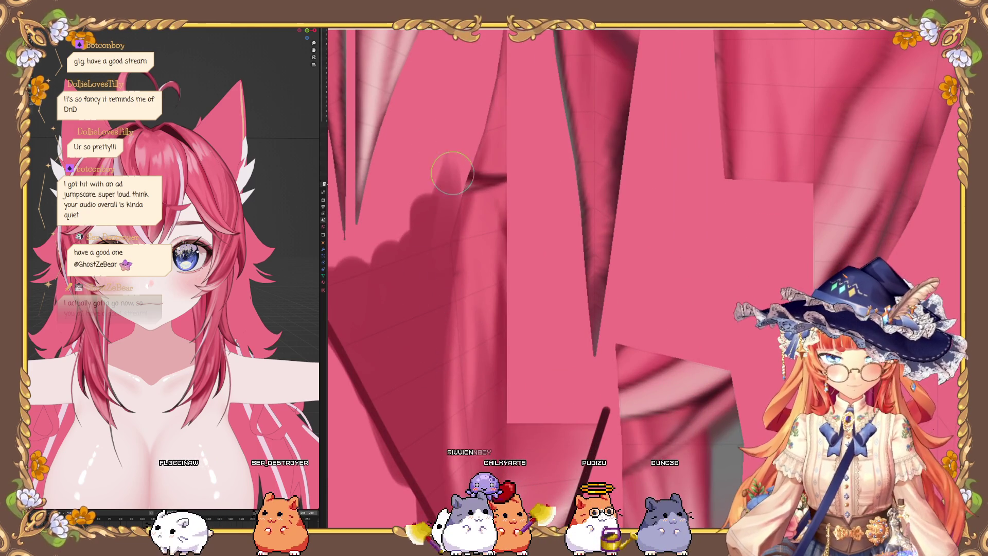
Step: Add more shadow strokes along the hair panel, undoing the last stray one
scroll(448, 216, "up", 2)
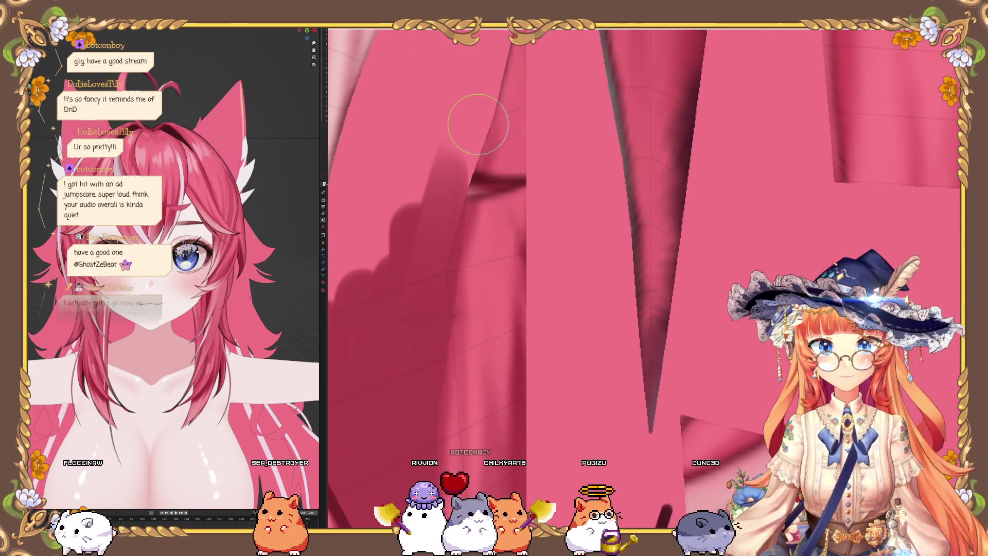
scroll(376, 299, "down", 2)
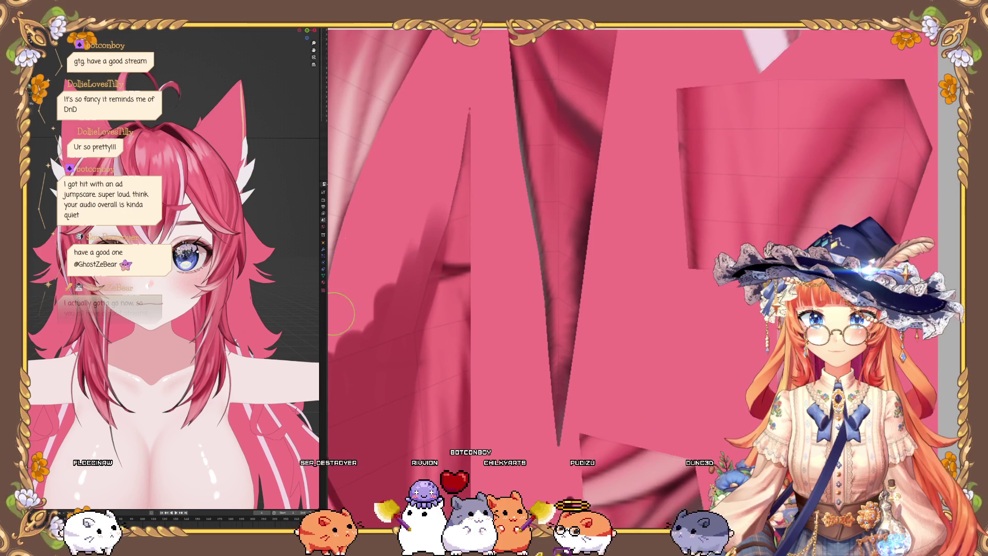
scroll(457, 239, "up", 1)
left_click_drag(466, 191, 466, 77)
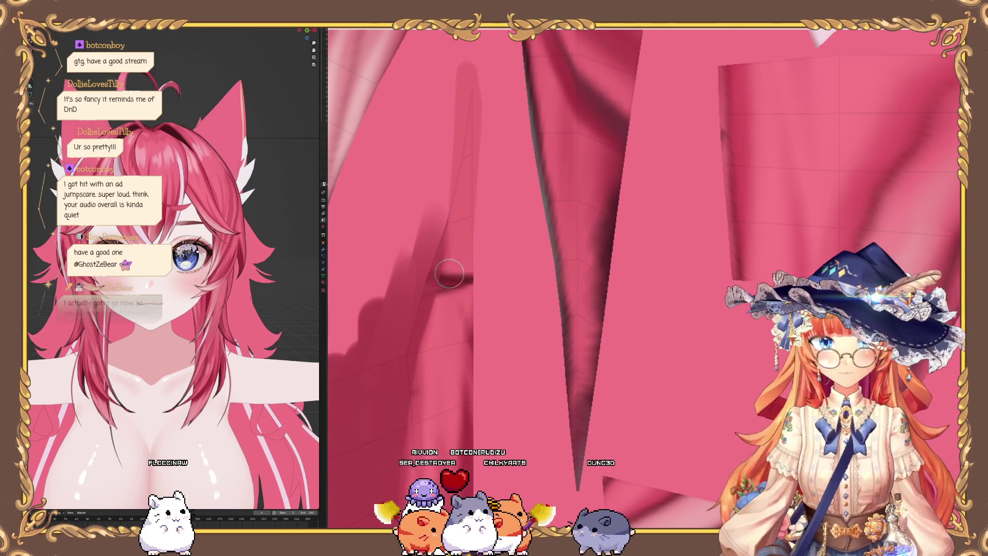
left_click_drag(466, 282, 356, 72)
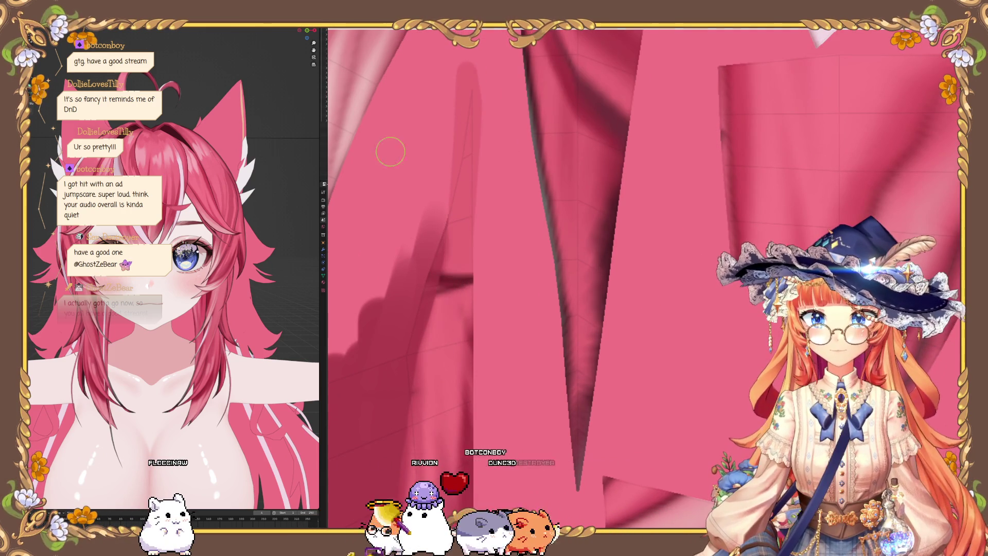
key("ctrl+z")
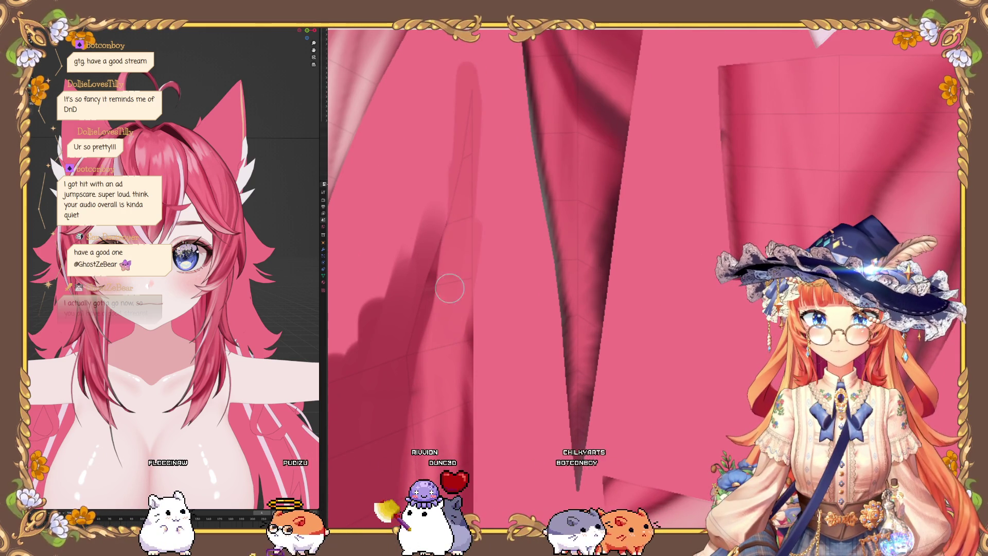
Step: Orbit and pan around the hair spike to frame the painted V
middle_click_drag(430, 358, 423, 293)
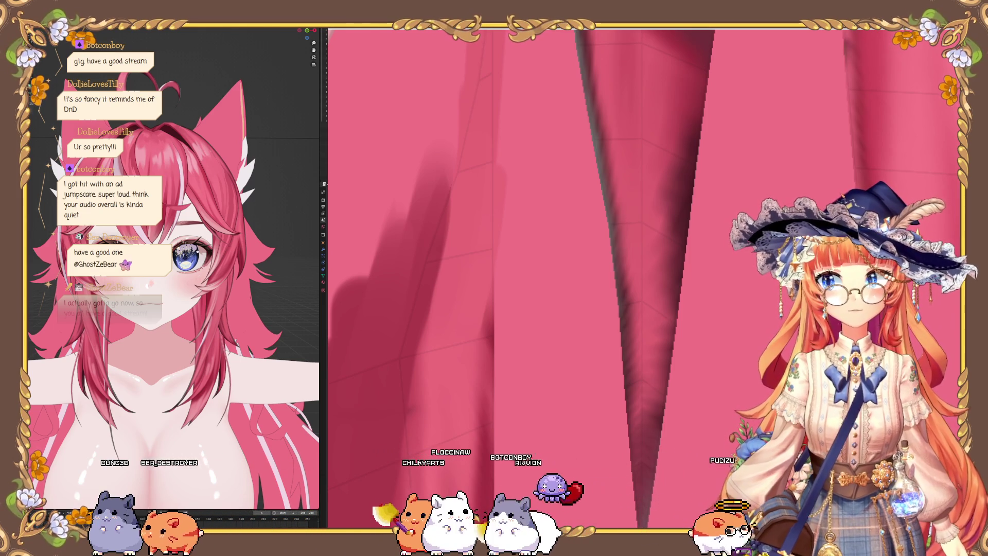
middle_click_drag(422, 47, 449, 213)
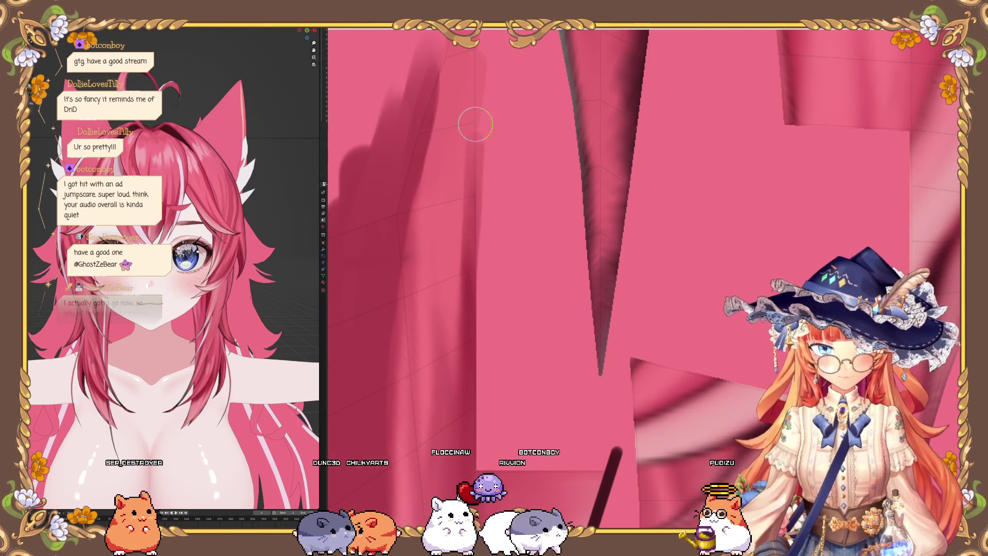
middle_click_drag(474, 376, 455, 219)
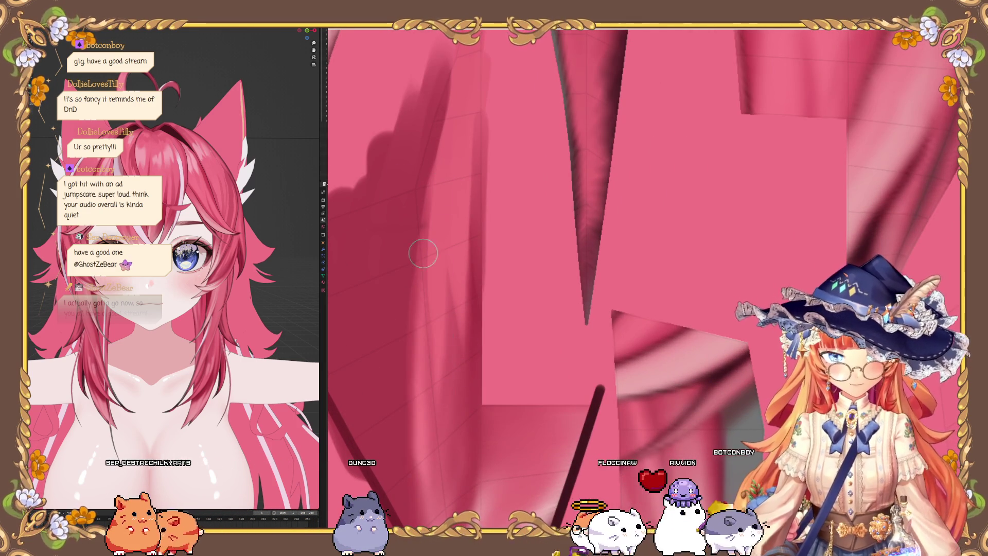
middle_click_drag(449, 375, 426, 427)
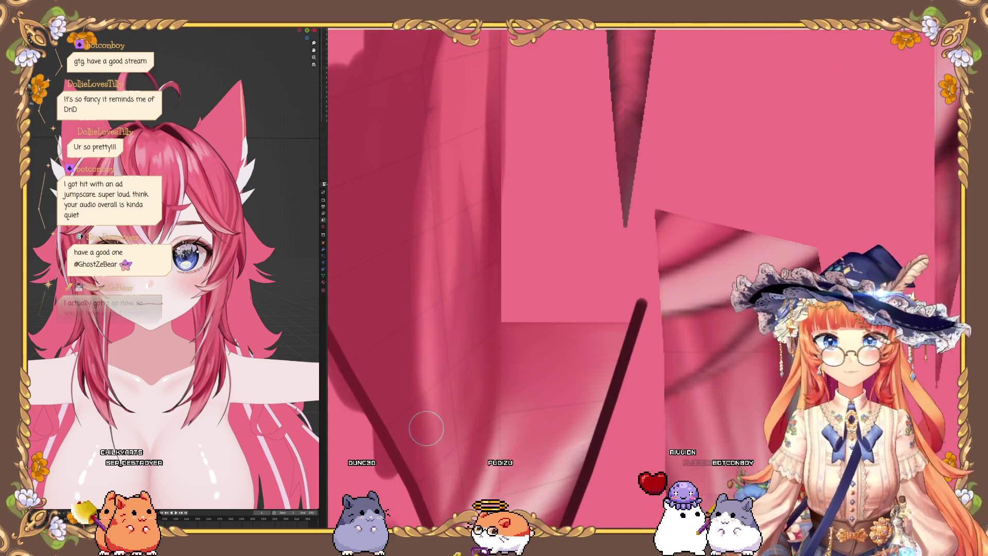
mouse_move(427, 263)
middle_mouse_down()
mouse_move(425, 278)
mouse_move(422, 269)
middle_mouse_up()
mouse_move(432, 401)
middle_mouse_down()
mouse_move(434, 298)
mouse_move(407, 392)
mouse_move(415, 221)
middle_mouse_up()
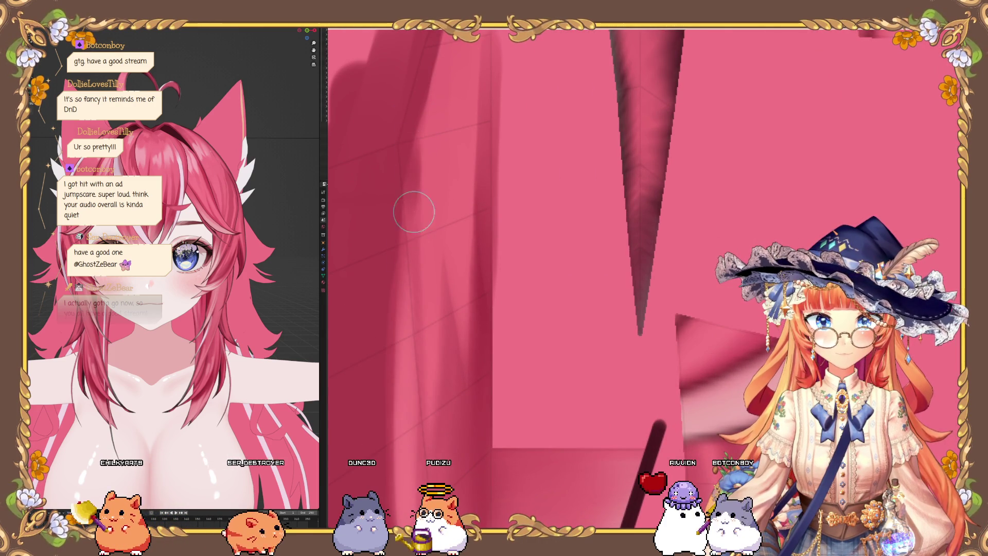
middle_click_drag(367, 234, 410, 234)
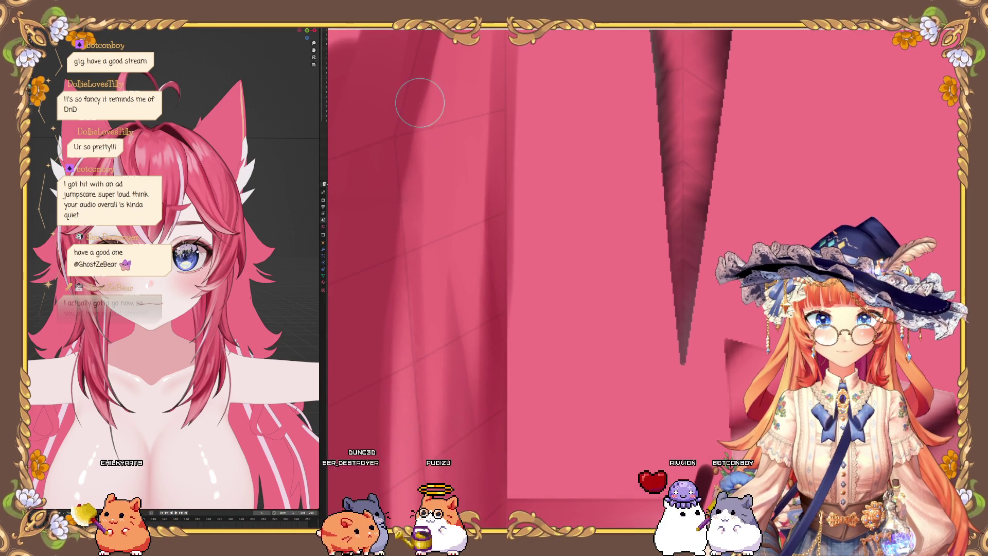
mouse_move(422, 98)
middle_mouse_down()
mouse_move(406, 121)
mouse_move(437, 311)
middle_mouse_up()
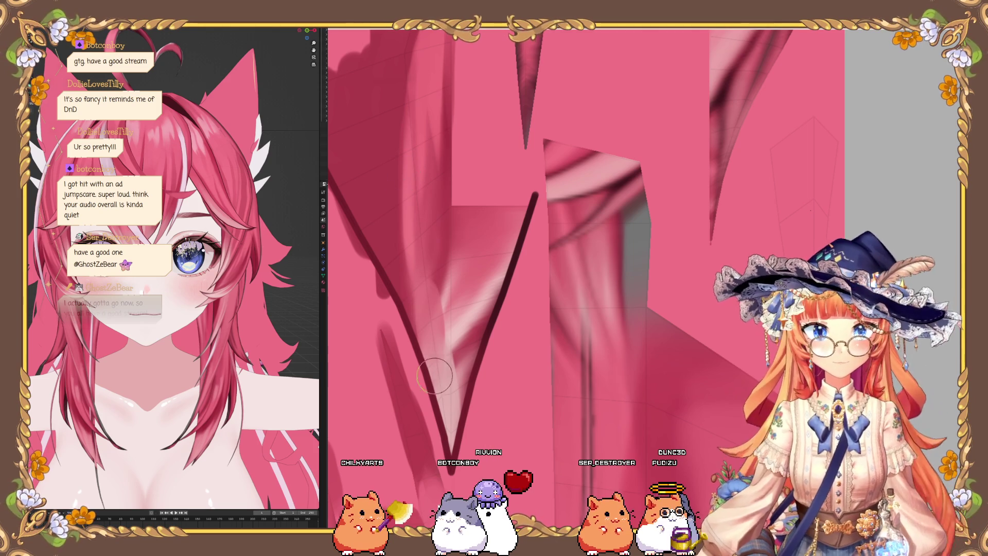
scroll(434, 370, "up", 3)
middle_click_drag(419, 287, 411, 246, "shift")
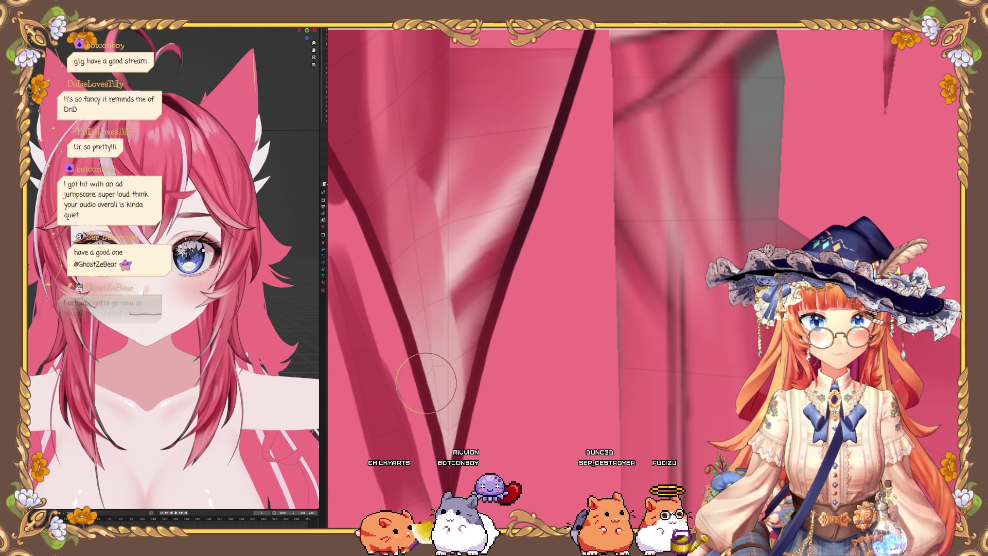
middle_click_drag(428, 389, 423, 252, "shift")
Step: Soften the V's inside with a lighter tone, then sample a colour and add dark strokes
mouse_move(424, 223)
left_mouse_down()
mouse_move(463, 238)
mouse_move(494, 231)
mouse_move(470, 319)
mouse_move(467, 418)
mouse_move(463, 238)
mouse_move(452, 375)
mouse_move(452, 300)
left_mouse_up()
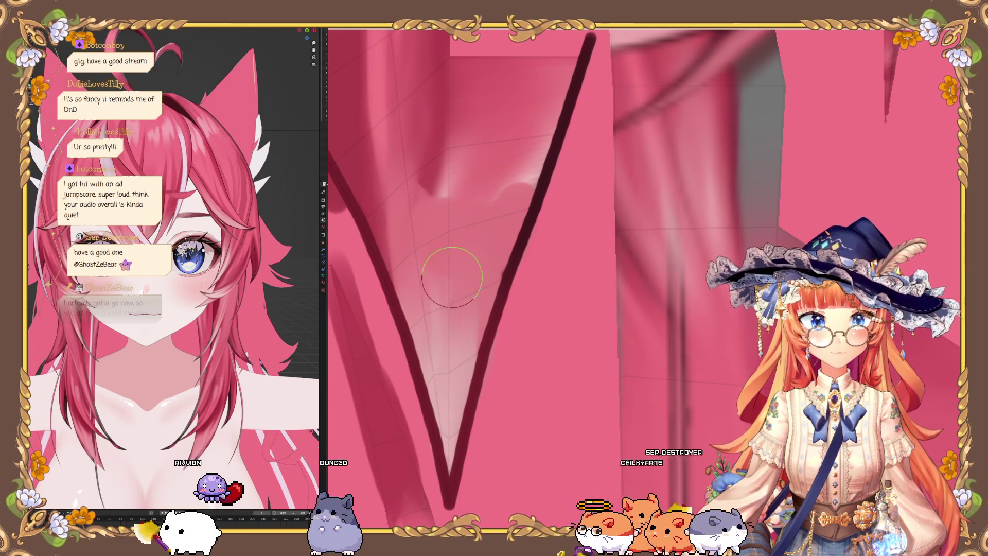
key("s")
middle_click_drag(425, 306, 648, 283)
mouse_move(422, 296)
left_mouse_down()
mouse_move(448, 232)
mouse_move(481, 211)
mouse_move(541, 213)
mouse_move(530, 148)
left_mouse_up()
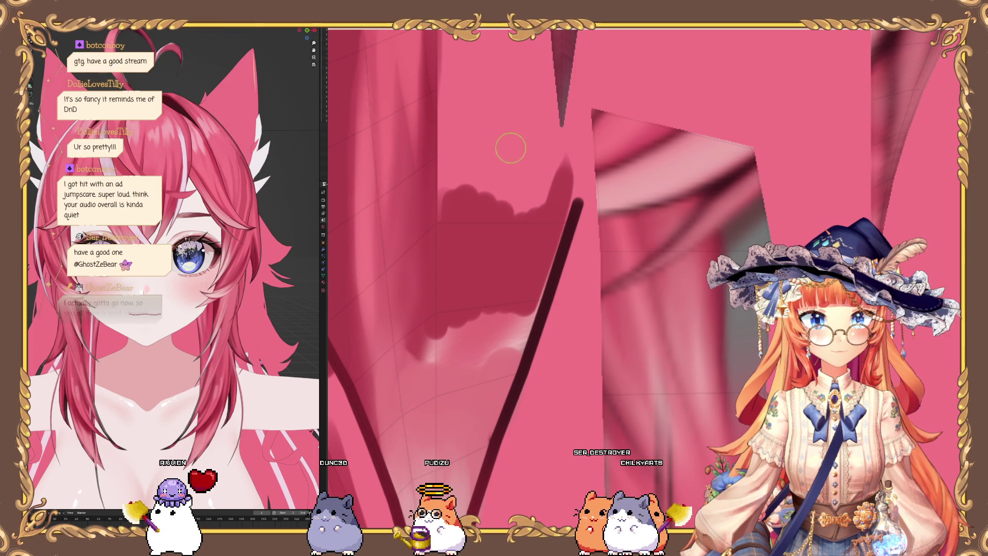
left_click_drag(457, 307, 525, 261)
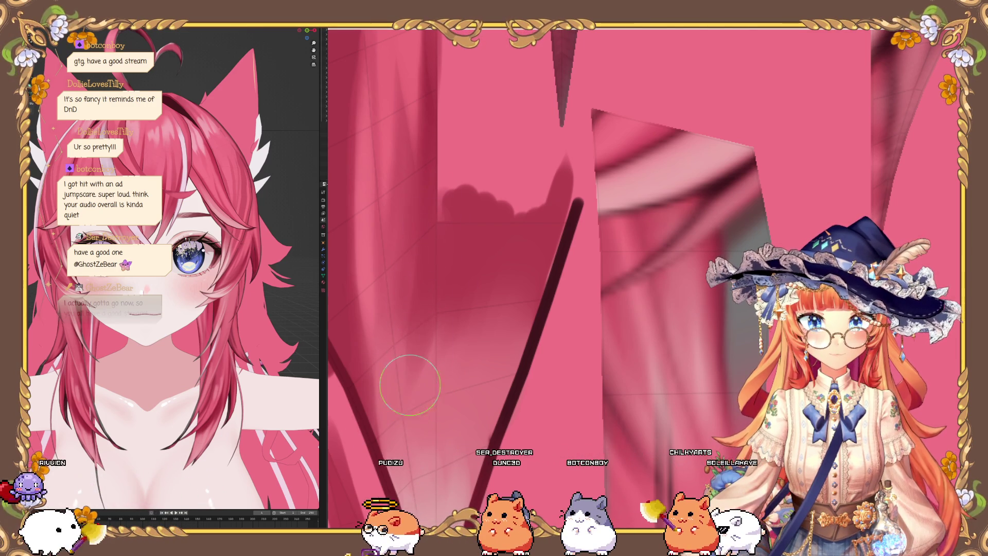
middle_click_drag(404, 293, 394, 371)
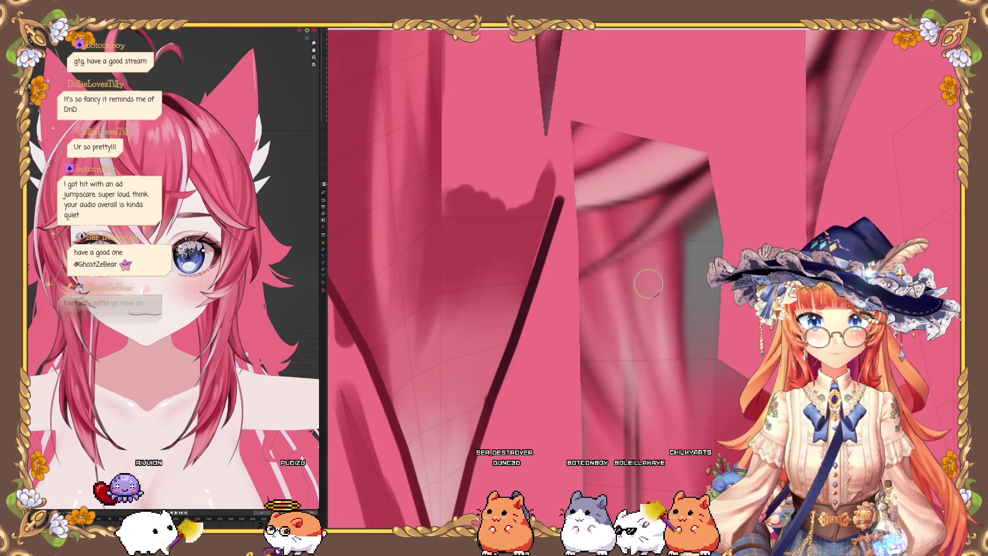
middle_click_drag(410, 194, 376, 222)
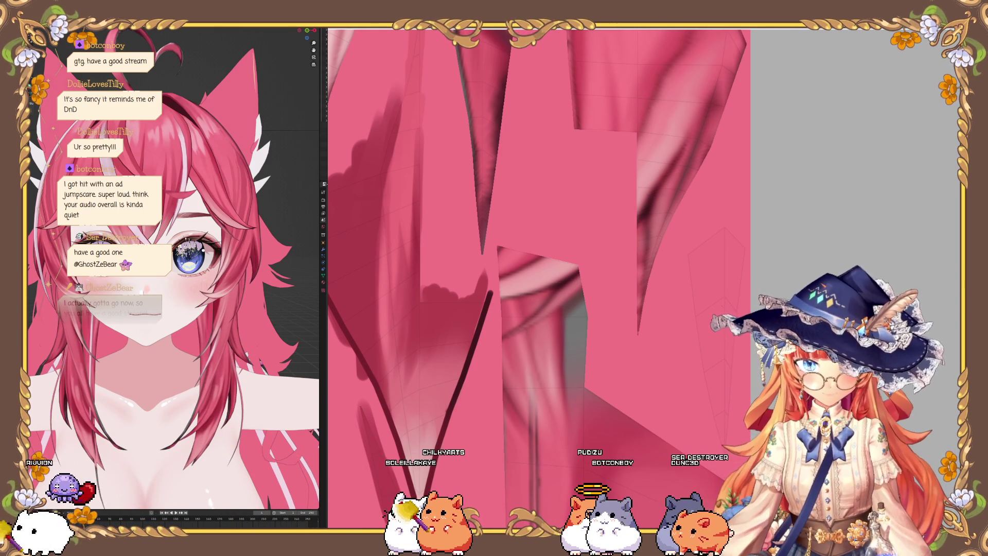
scroll(207, 294, "down", 3)
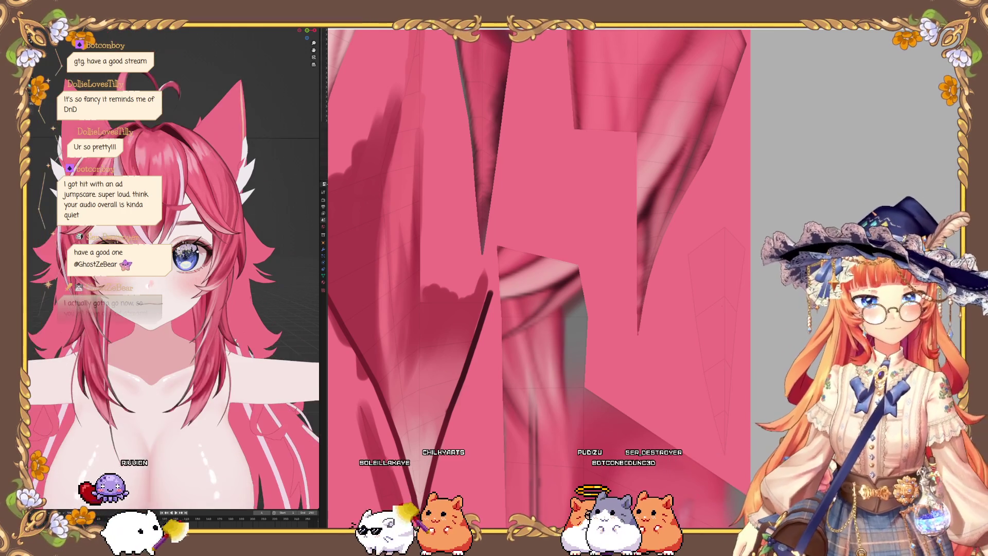
scroll(196, 297, "up", 10)
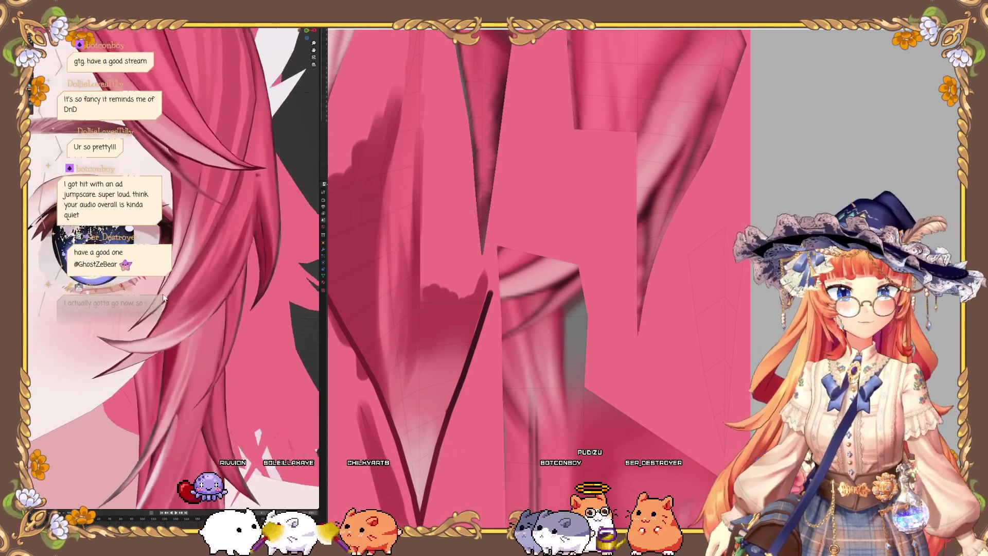
mouse_move(125, 299)
middle_mouse_down()
mouse_move(180, 294)
mouse_move(141, 287)
mouse_move(70, 315)
middle_mouse_up()
scroll(539, 262, "down", 5)
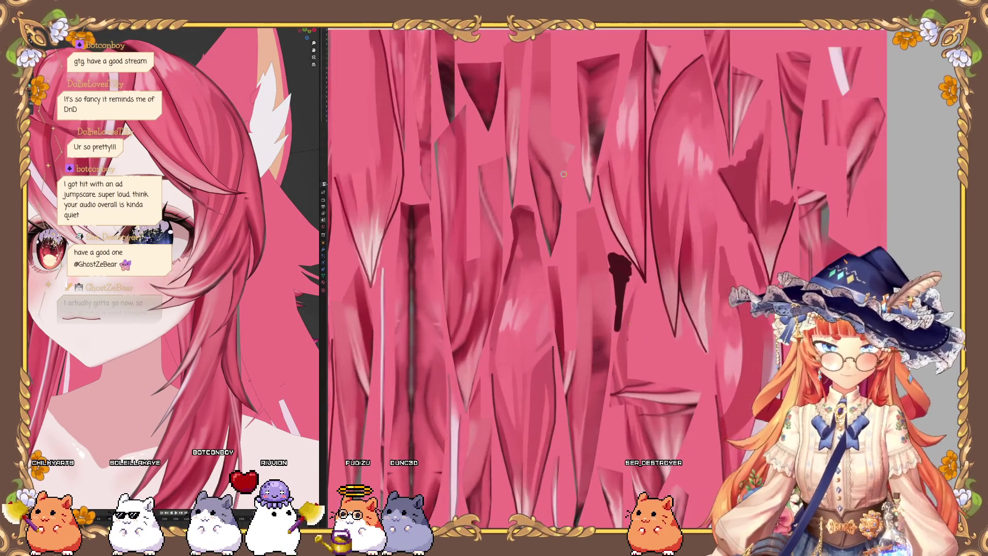
scroll(516, 167, "up", 4)
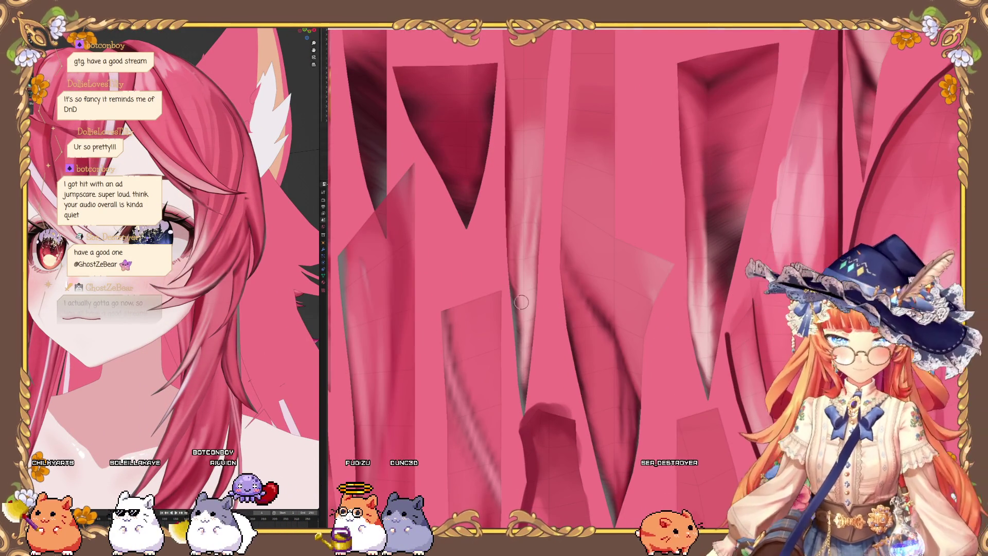
mouse_move(154, 289)
middle_mouse_down()
mouse_move(211, 281)
mouse_move(180, 283)
middle_mouse_up()
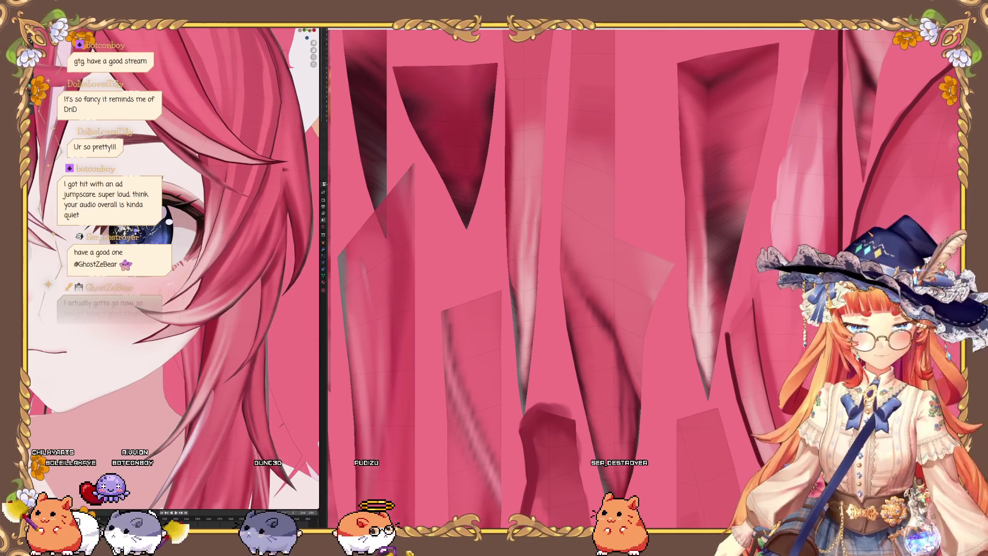
scroll(608, 278, "down", 3)
scroll(607, 257, "down", 2)
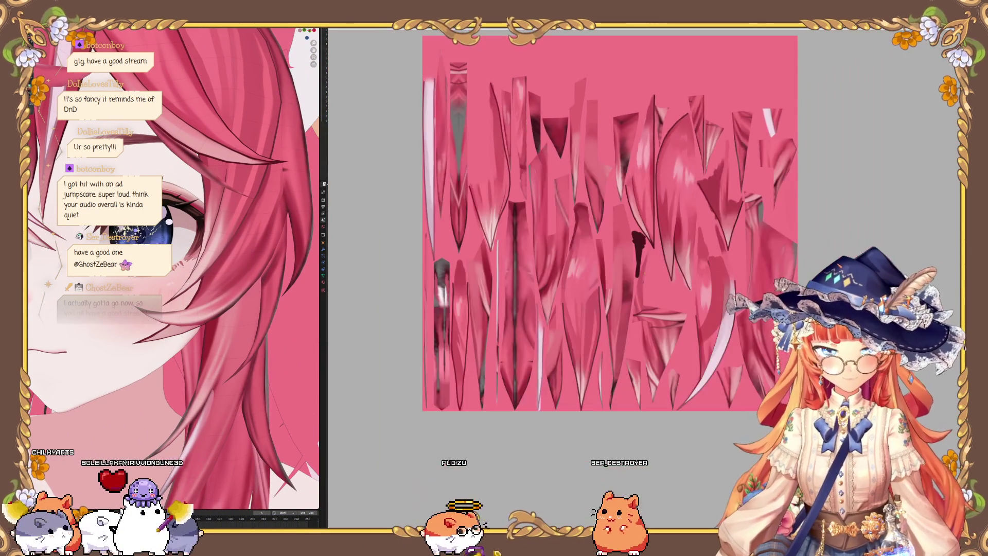
scroll(608, 257, "up", 4)
middle_click_drag(669, 258, 471, 200)
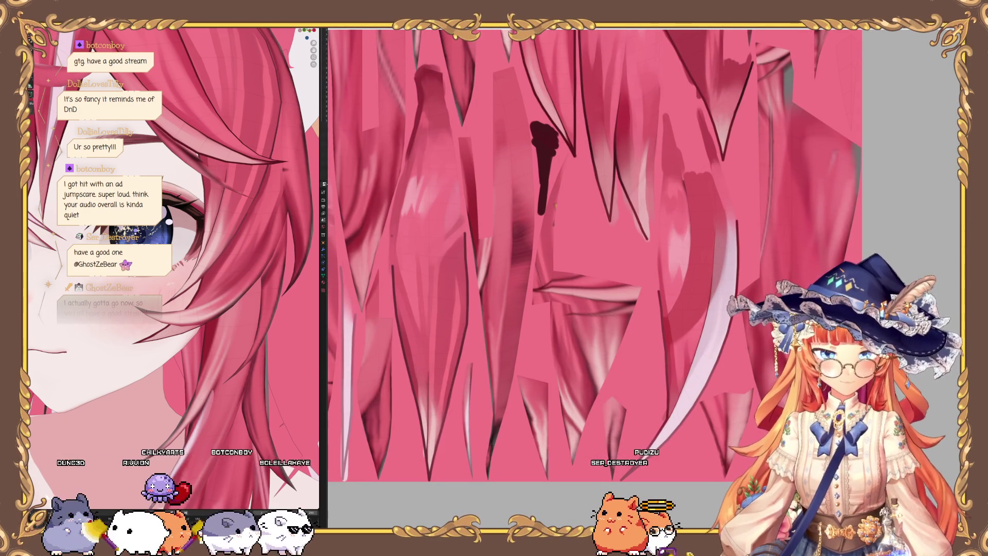
scroll(524, 227, "down", 2)
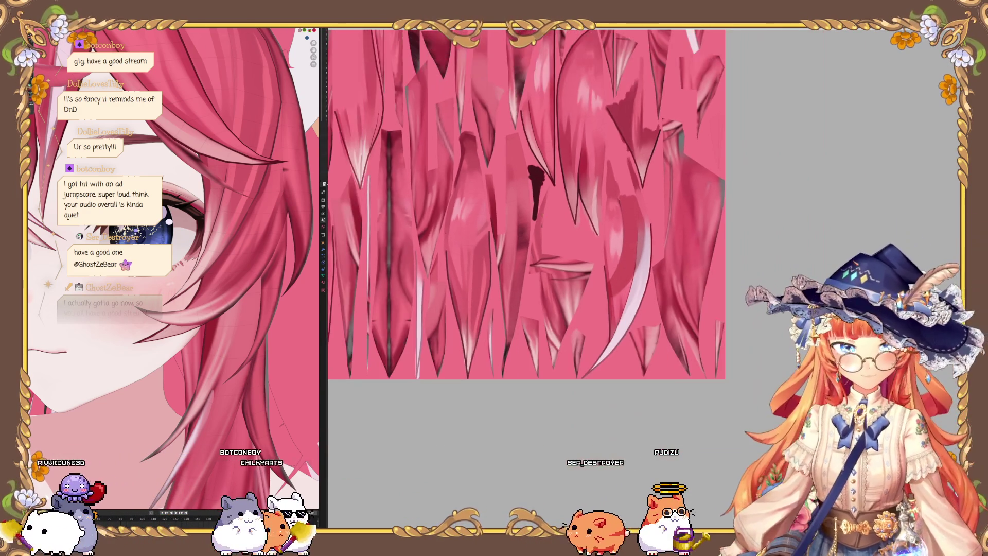
scroll(523, 228, "down", 2)
scroll(524, 228, "up", 5)
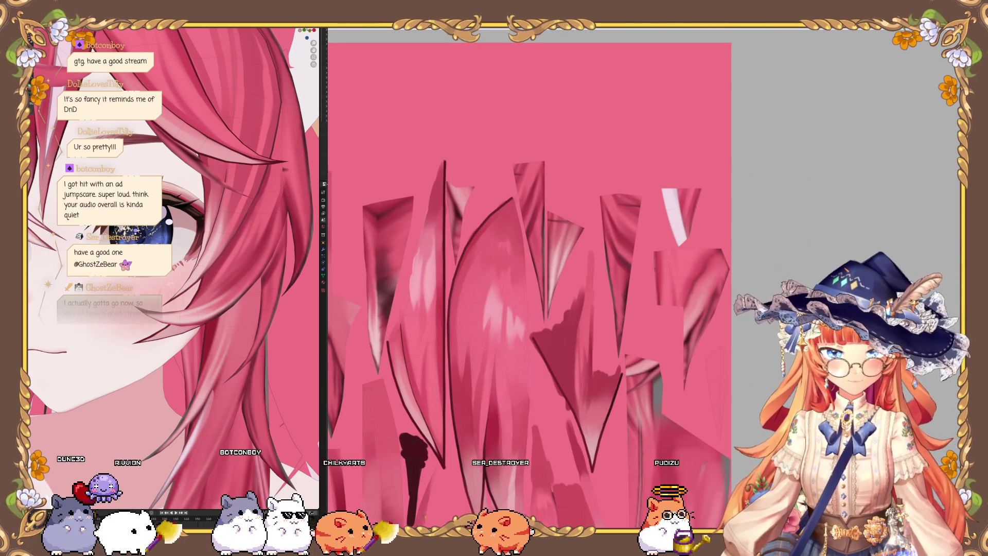
scroll(523, 228, "up", 5)
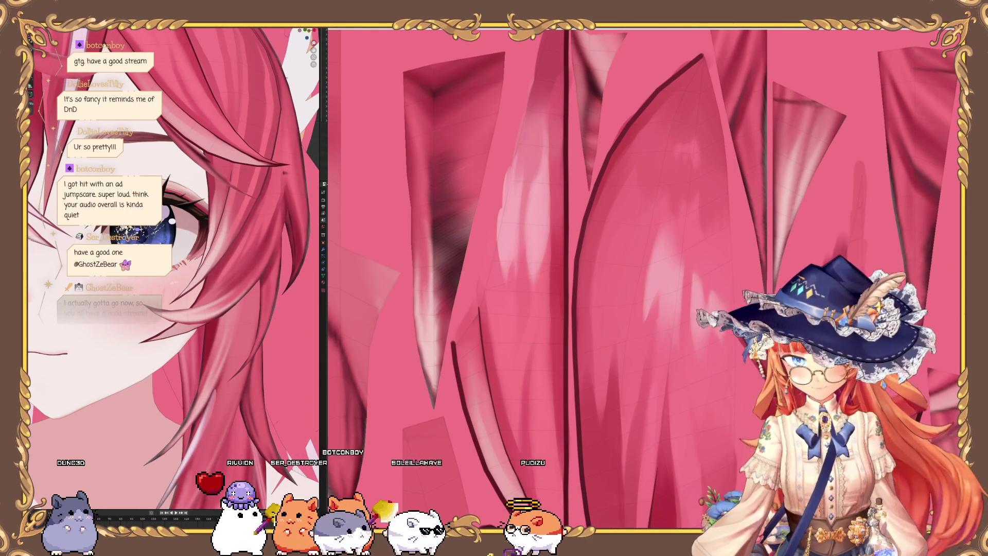
middle_click_drag(220, 284, 159, 313)
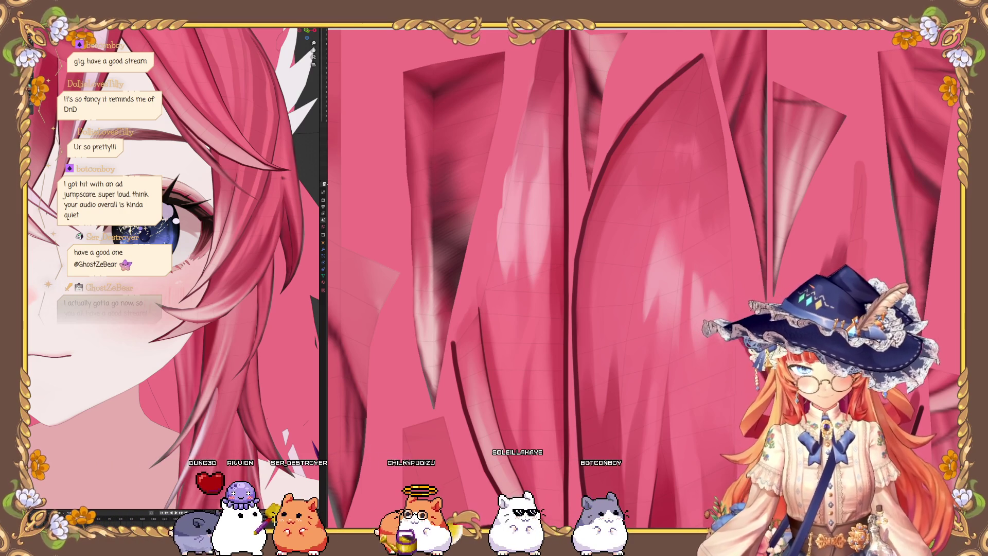
scroll(508, 232, "down", 5)
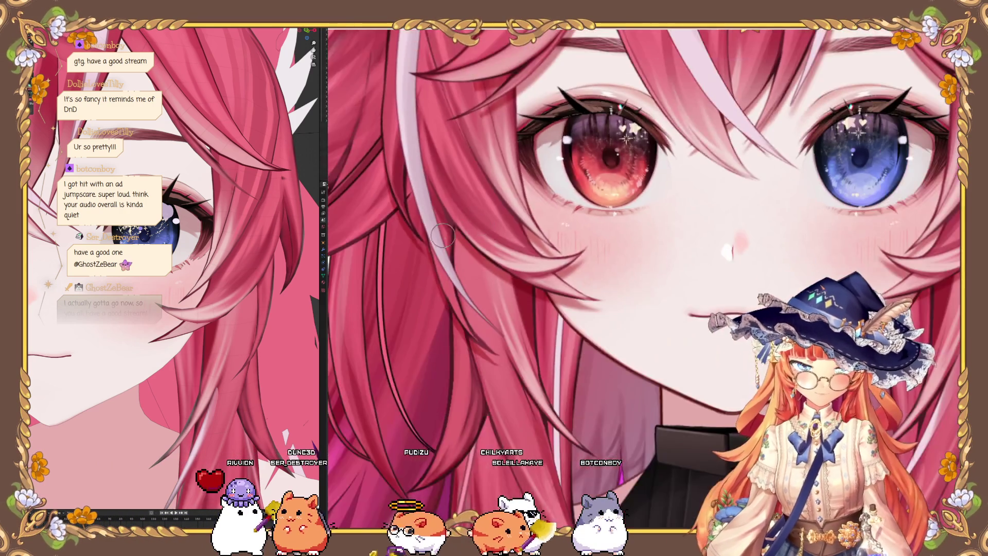
scroll(433, 250, "up", 3)
scroll(433, 250, "up", 5)
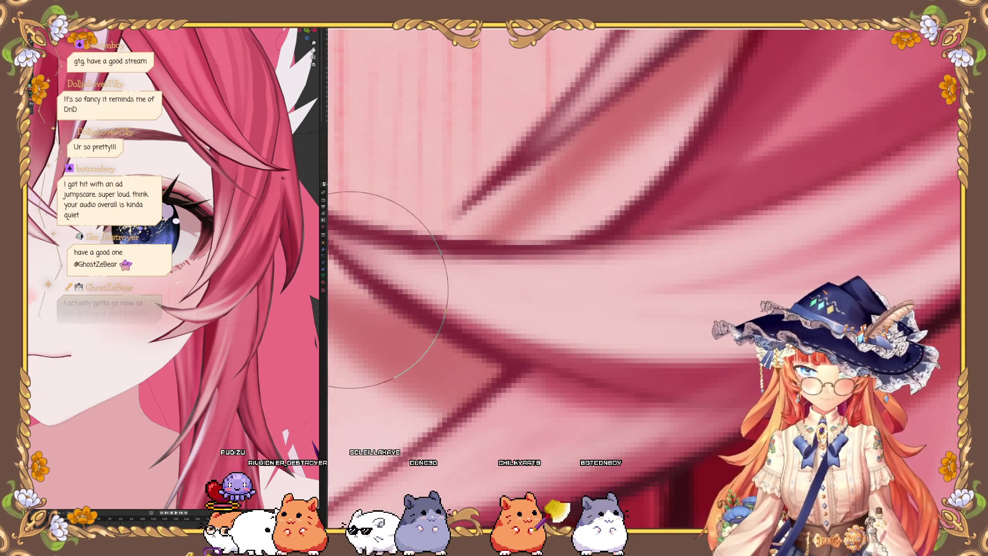
scroll(402, 231, "down", 3)
scroll(623, 277, "down", 4)
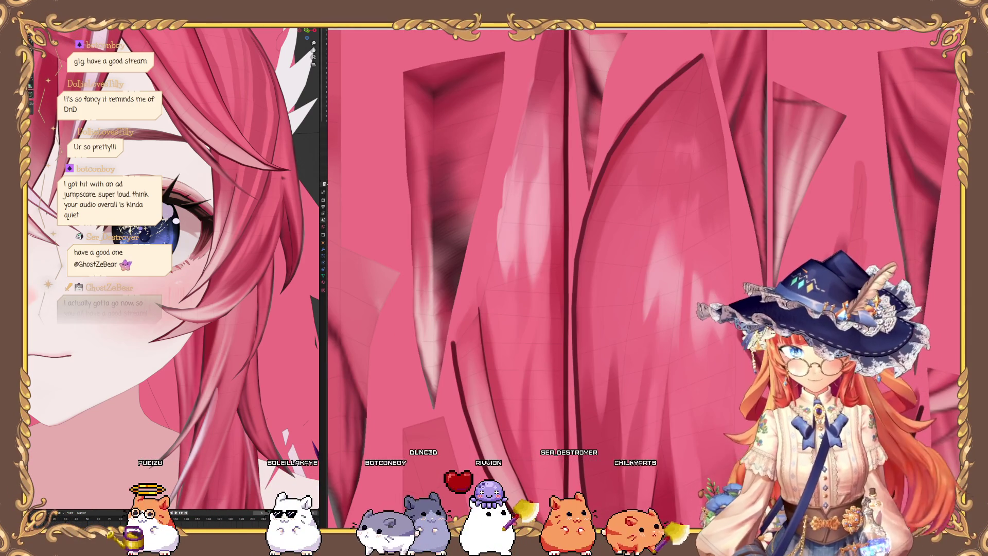
mouse_move(422, 302)
middle_mouse_down()
mouse_move(406, 304)
mouse_move(422, 302)
middle_mouse_up()
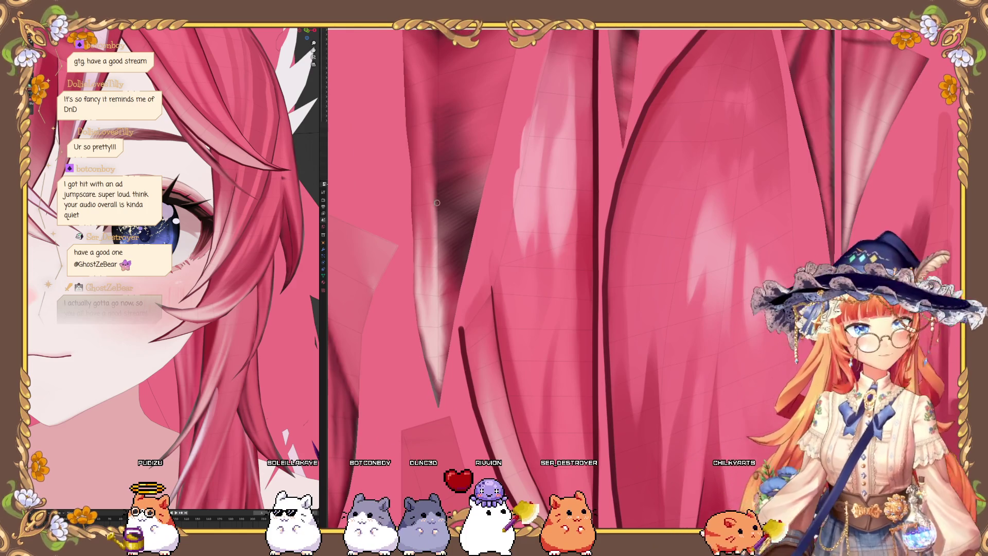
mouse_move(438, 202)
middle_mouse_down()
mouse_move(422, 454)
mouse_move(416, 284)
middle_mouse_up()
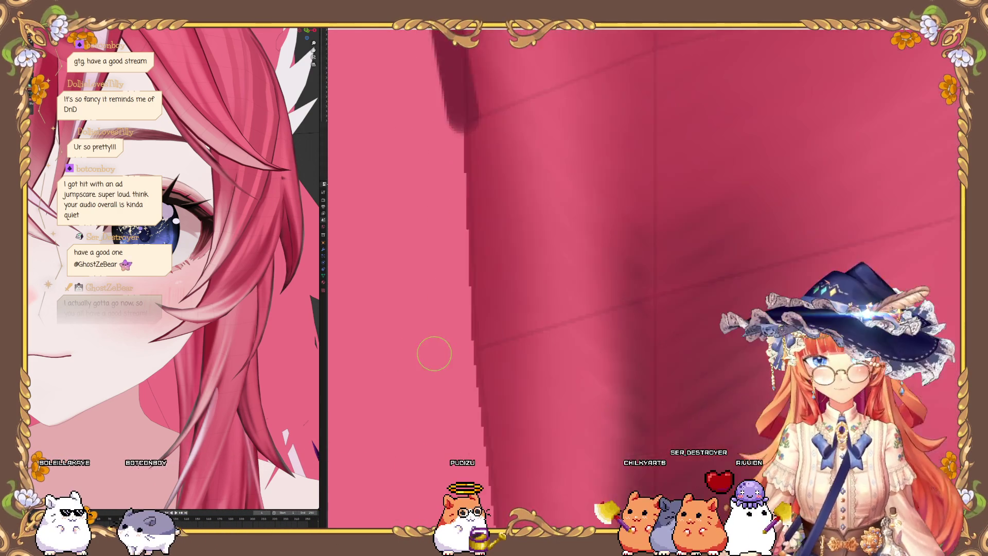
Step: Draw a straight dark line down the strand edge
left_click_drag(470, 78, 476, 339)
scroll(444, 319, "down", 4)
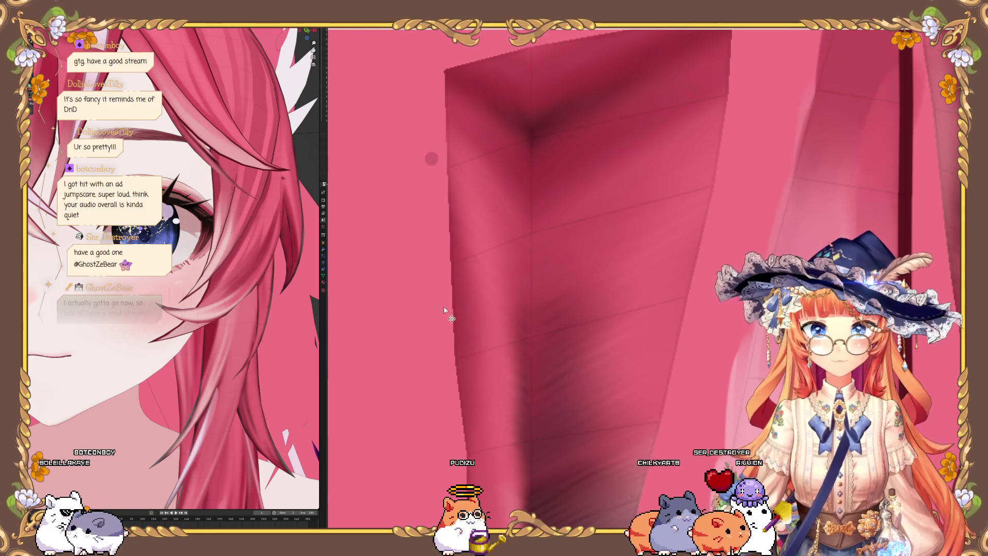
scroll(440, 165, "up", 2)
scroll(442, 232, "down", 3)
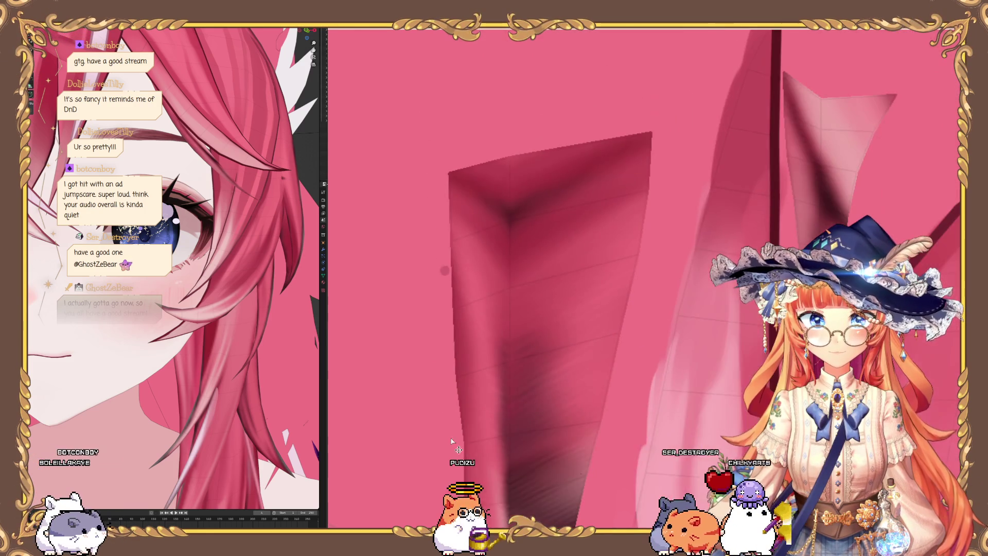
scroll(445, 422, "up", 3)
mouse_move(444, 421)
middle_mouse_down()
mouse_move(415, 205)
mouse_move(448, 358)
mouse_move(430, 220)
middle_mouse_up()
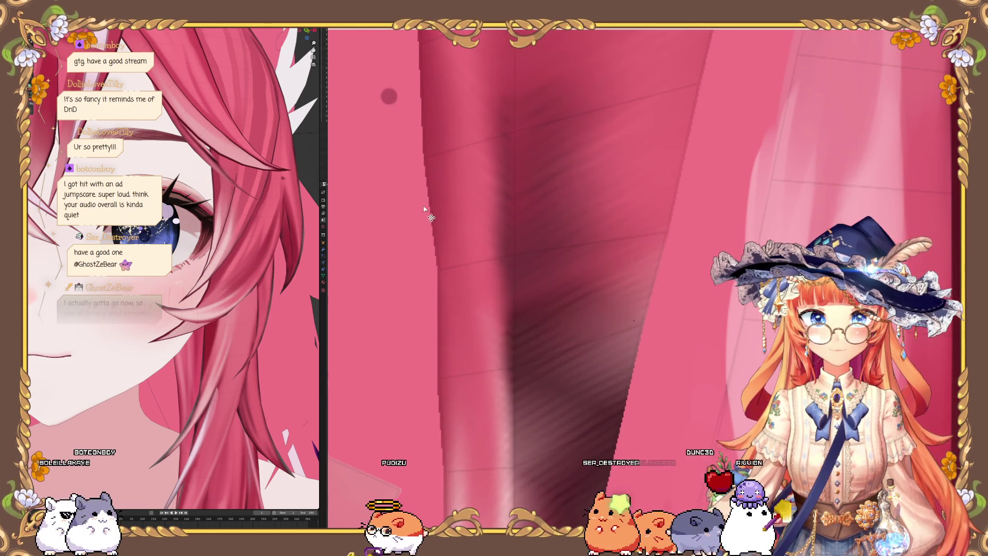
middle_click_drag(404, 112, 398, 59)
left_click_drag(397, 59, 445, 285)
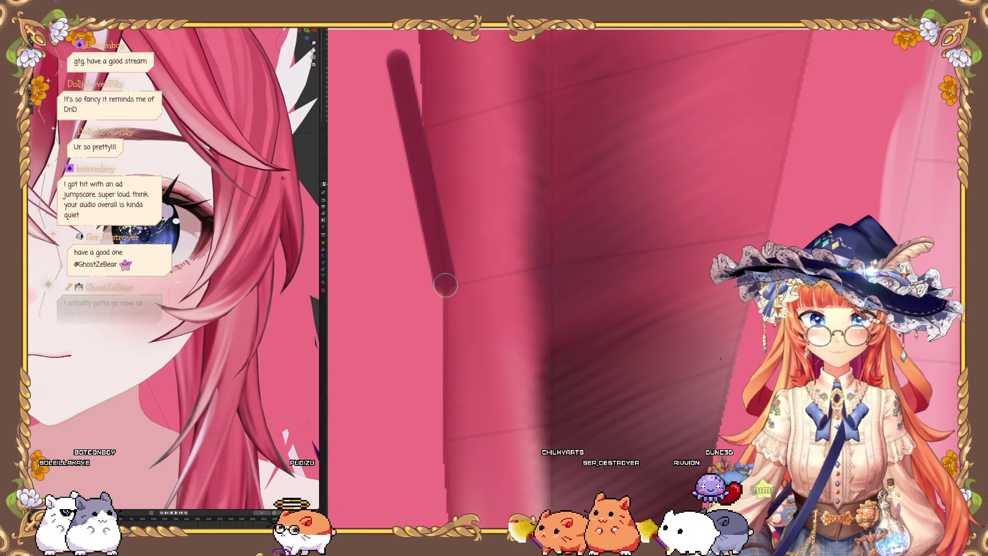
mouse_move(446, 285)
middle_mouse_down()
mouse_move(454, 310)
mouse_move(478, 299)
mouse_move(472, 293)
mouse_move(494, 329)
mouse_move(487, 353)
mouse_move(458, 275)
mouse_move(450, 372)
middle_mouse_up()
Step: Extend a dark band along the strand's left edge down to its pointed tip
left_click_drag(474, 242, 479, 253)
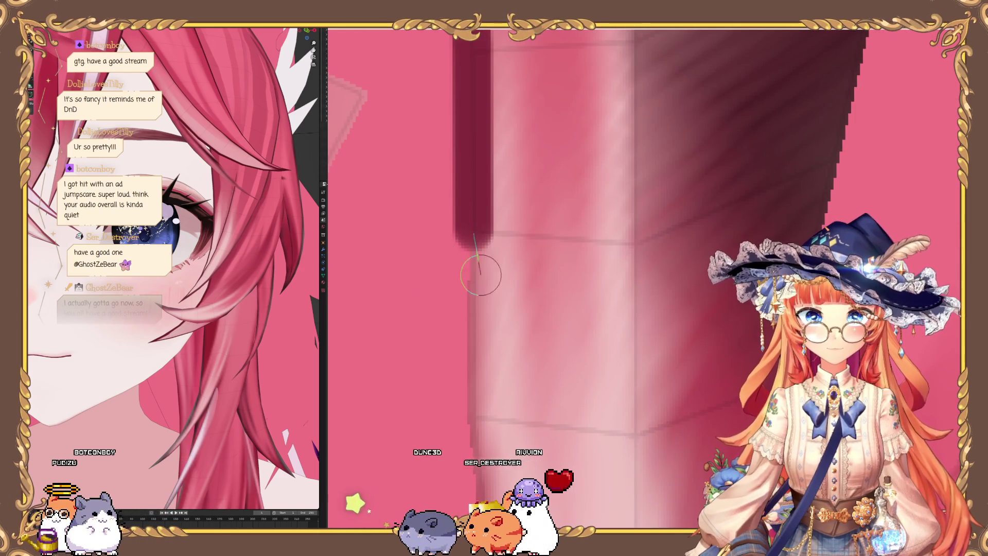
left_click_drag(471, 420, 472, 421)
middle_click_drag(454, 322, 419, 369)
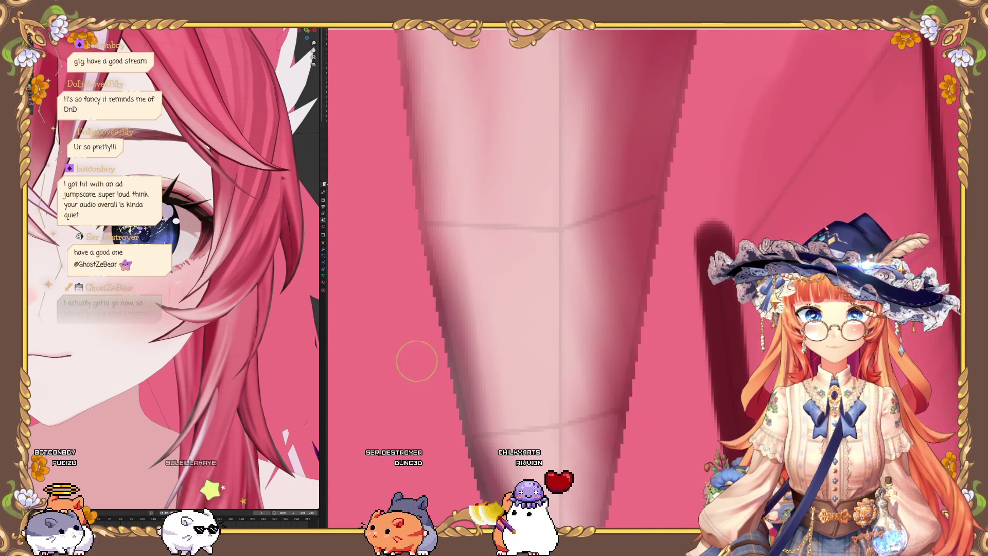
left_click_drag(421, 219, 424, 216)
left_click_drag(481, 393, 468, 443)
middle_click_drag(378, 245, 441, 402)
left_click_drag(358, 287, 358, 287)
mouse_move(358, 287)
left_mouse_down()
mouse_move(391, 458)
mouse_move(405, 463)
left_mouse_up()
Step: Paint a dark line along the strand's right edge with extra strokes nearby
mouse_move(431, 263)
middle_mouse_down()
mouse_move(426, 291)
mouse_move(460, 300)
middle_mouse_up()
left_click_drag(460, 300, 459, 300)
left_click_drag(460, 300, 473, 186)
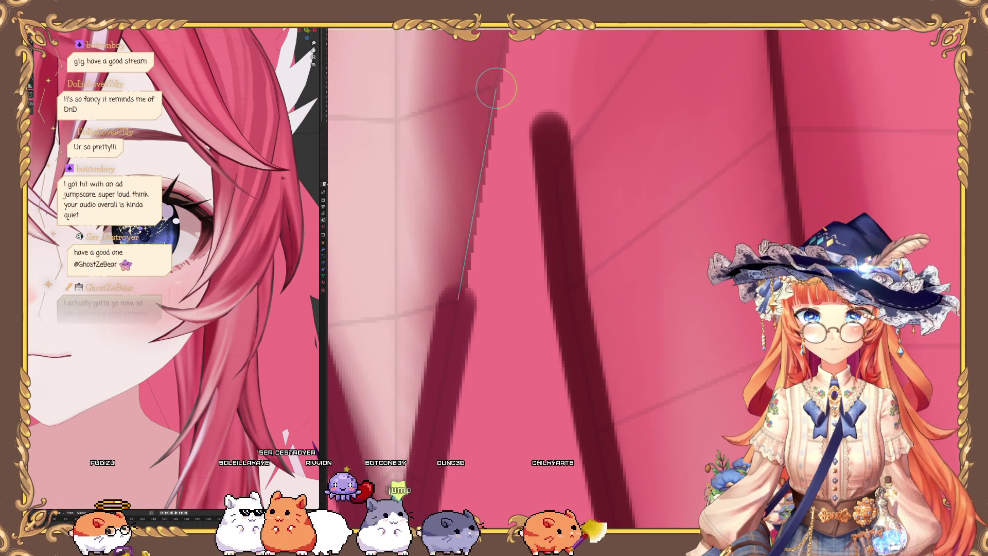
left_click_drag(498, 88, 498, 88)
middle_click_drag(456, 309, 494, 149)
left_click_drag(495, 150, 496, 168)
middle_click_drag(496, 168, 463, 269)
left_click_drag(463, 269, 470, 267)
mouse_move(470, 267)
middle_mouse_down()
mouse_move(490, 219)
mouse_move(450, 410)
middle_mouse_up()
Step: Add further straight dark lines up the strand to complete the outline
left_click_drag(450, 409, 504, 158)
left_click_drag(521, 80, 521, 80)
middle_click_drag(522, 80, 457, 381)
mouse_move(457, 381)
left_mouse_down()
mouse_move(478, 256)
mouse_move(487, 272)
left_mouse_up()
middle_click_drag(487, 272, 494, 225)
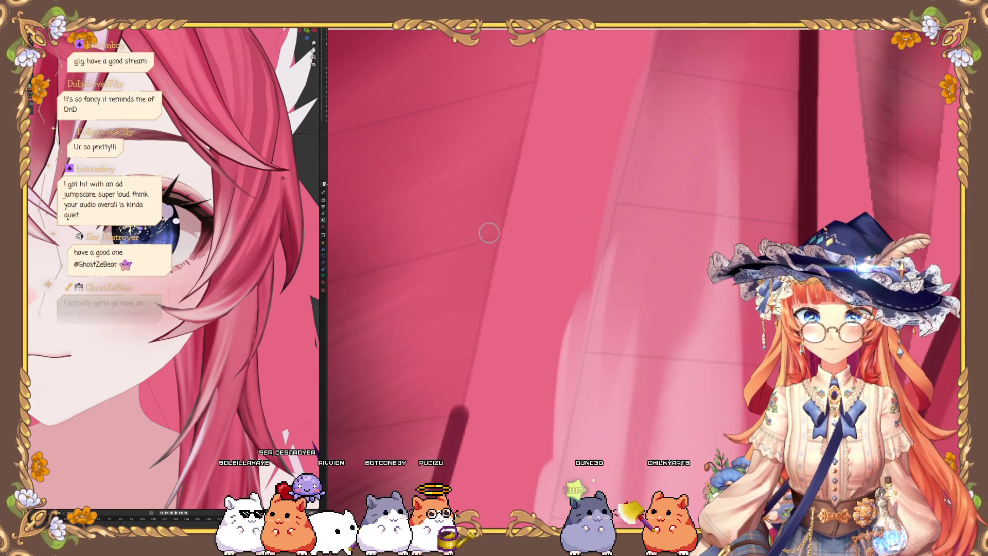
left_click_drag(495, 237, 499, 238)
left_click_drag(542, 127, 542, 127)
middle_click_drag(542, 126, 464, 209)
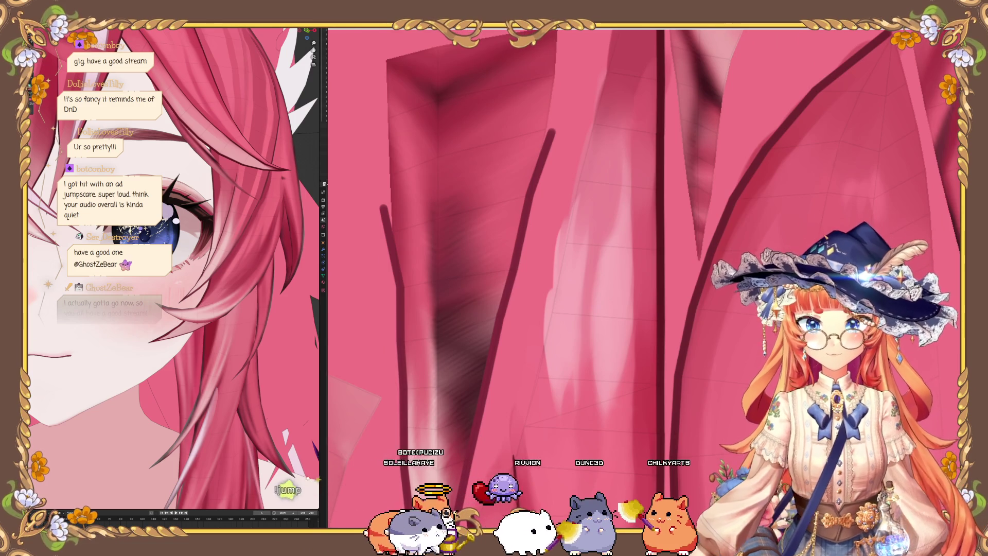
Step: Try two faint light streaks along a hair strand and undo both
mouse_move(431, 346)
middle_mouse_down()
mouse_move(494, 247)
mouse_move(474, 188)
mouse_move(649, 284)
middle_mouse_up()
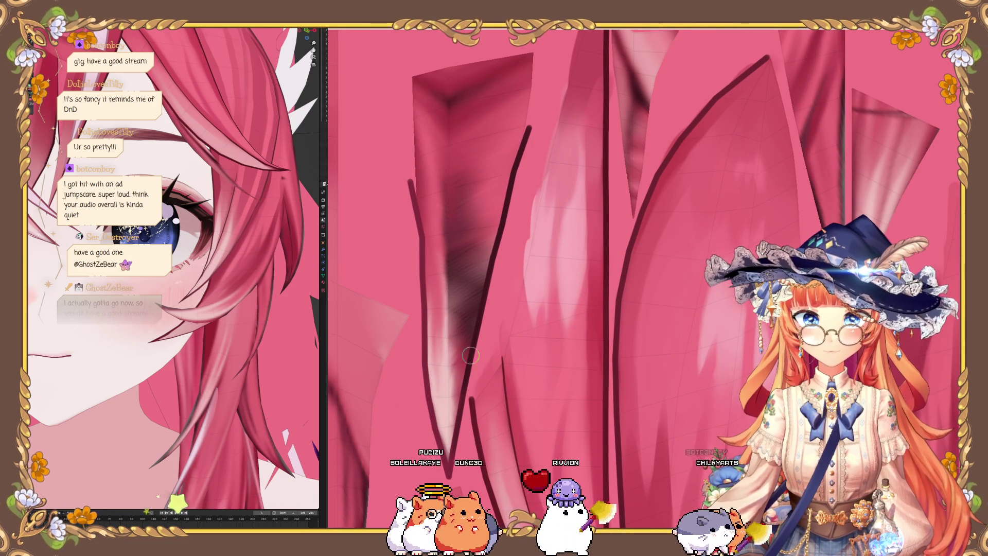
middle_click_drag(416, 204, 400, 288)
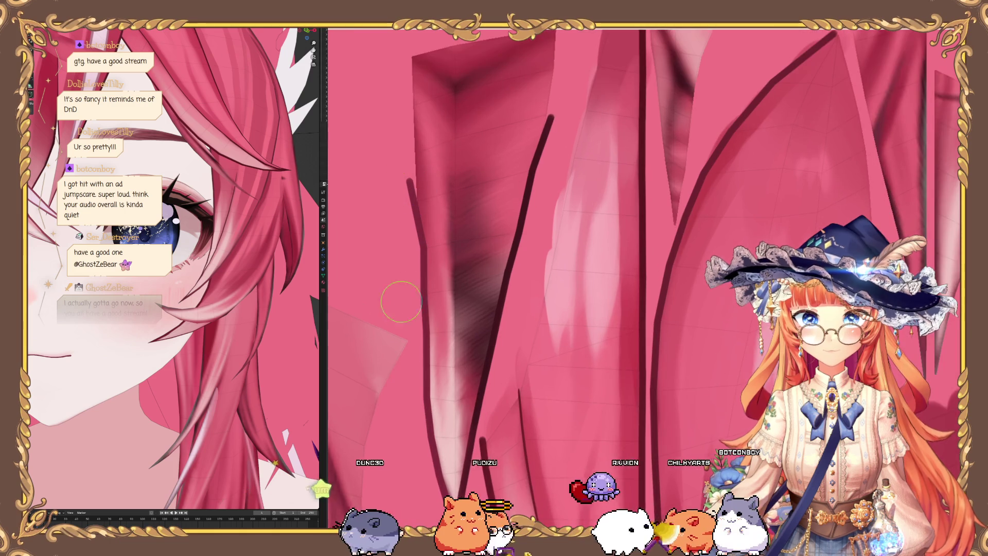
mouse_move(407, 242)
middle_mouse_down()
mouse_move(424, 187)
mouse_move(437, 210)
middle_mouse_up()
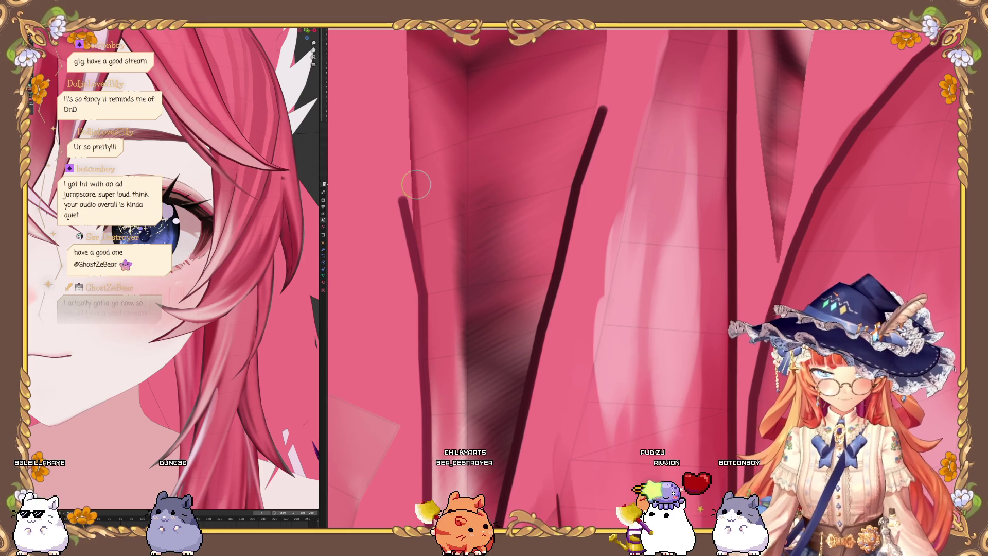
middle_click_drag(417, 337, 444, 421)
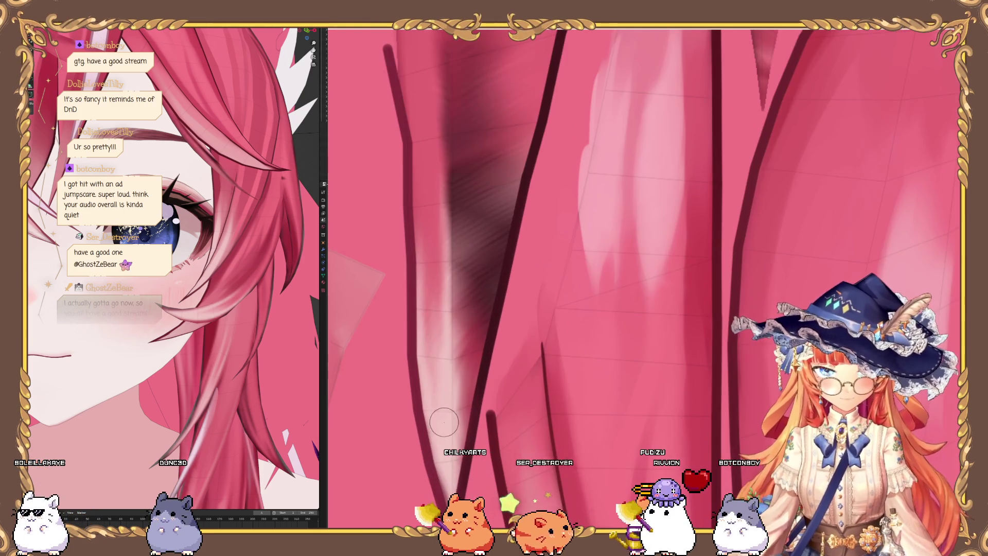
left_click_drag(452, 337, 437, 139)
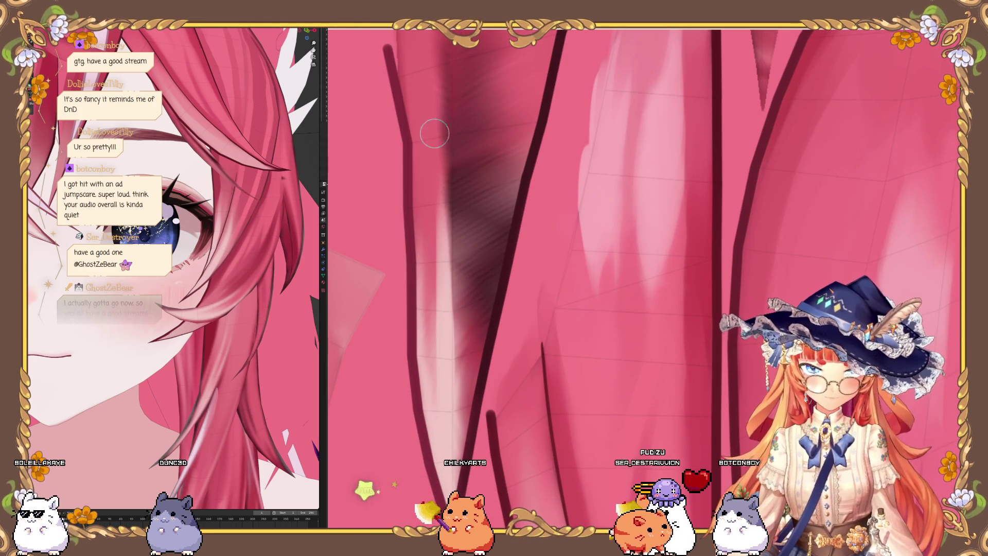
key("ctrl+z")
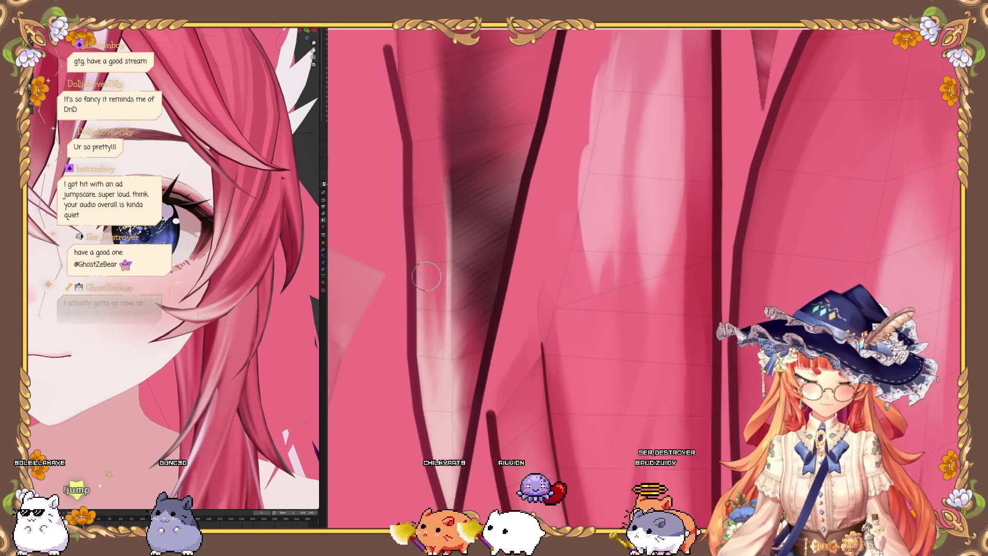
left_click_drag(433, 378, 433, 267)
key("ctrl+z")
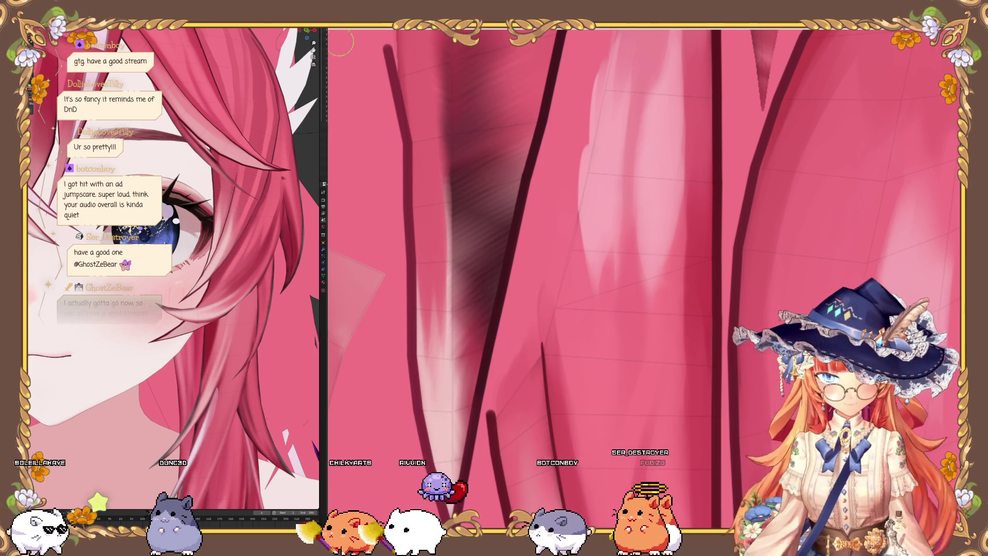
Step: Paint a lighter highlight streak up the strand and darker shading strokes beside it
mouse_move(407, 171)
middle_mouse_down()
mouse_move(441, 293)
mouse_move(648, 284)
middle_mouse_up()
left_click_drag(416, 446, 436, 315)
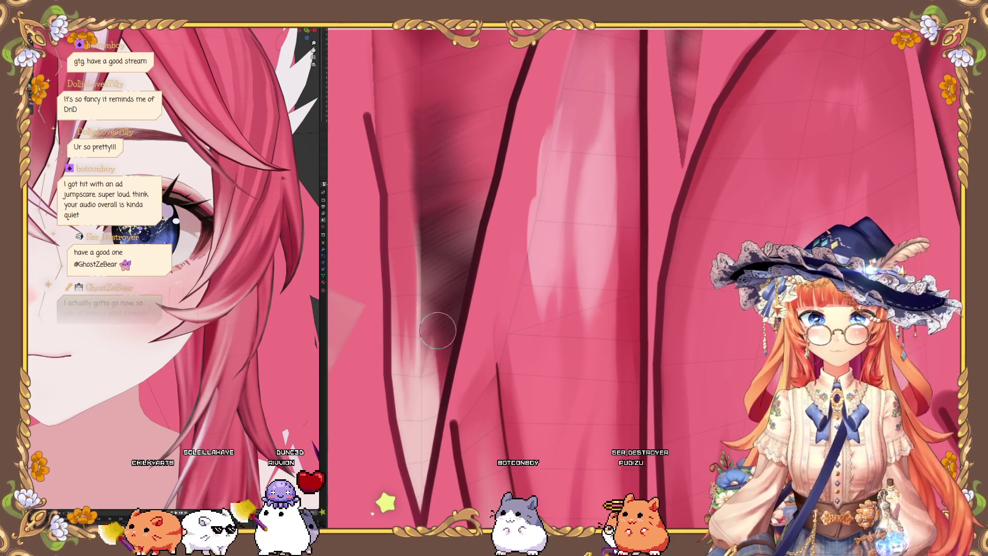
middle_click_drag(404, 214, 419, 137)
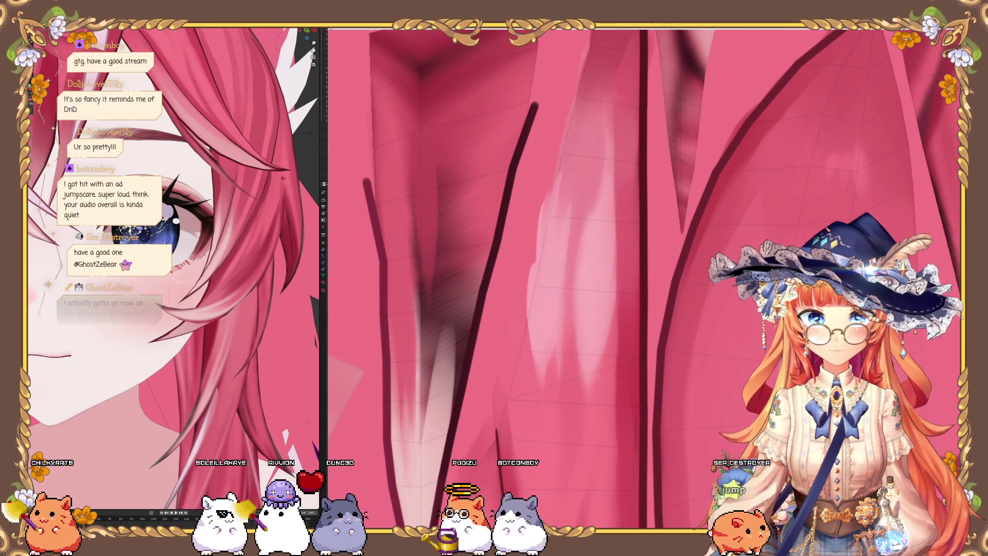
left_click_drag(427, 205, 437, 438)
middle_click_drag(415, 370, 423, 336)
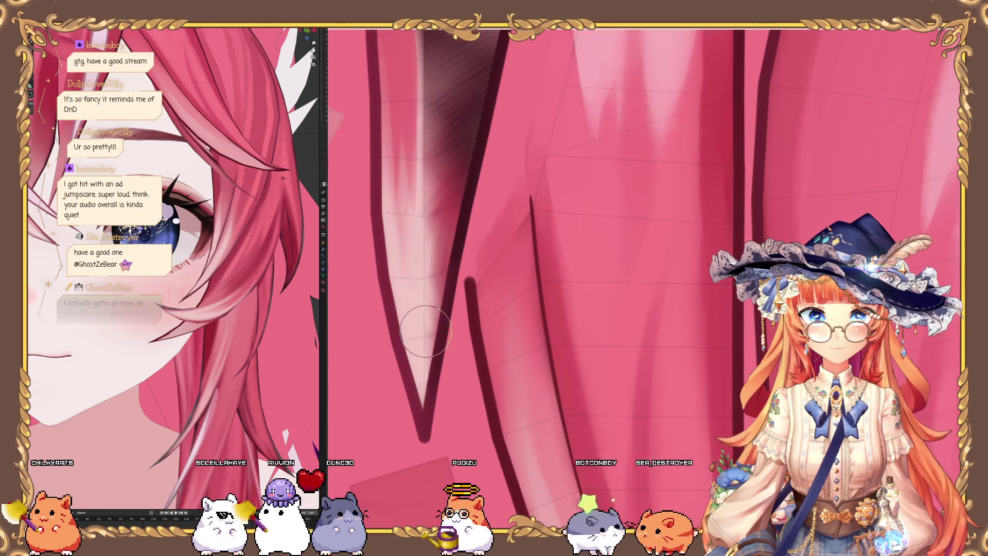
middle_click_drag(427, 381, 420, 393)
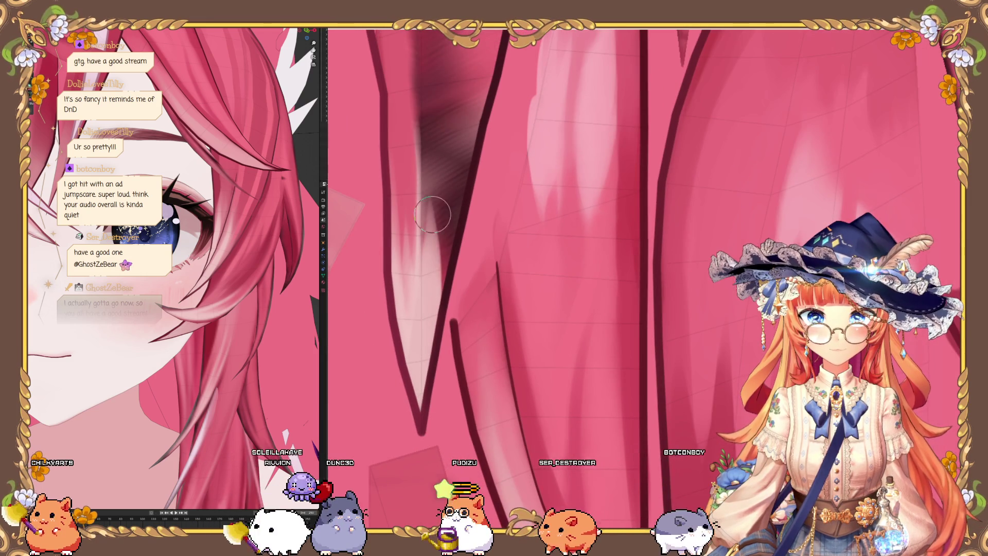
mouse_move(429, 155)
middle_mouse_down()
mouse_move(418, 152)
mouse_move(426, 133)
mouse_move(426, 401)
mouse_move(440, 417)
mouse_move(425, 142)
middle_mouse_up()
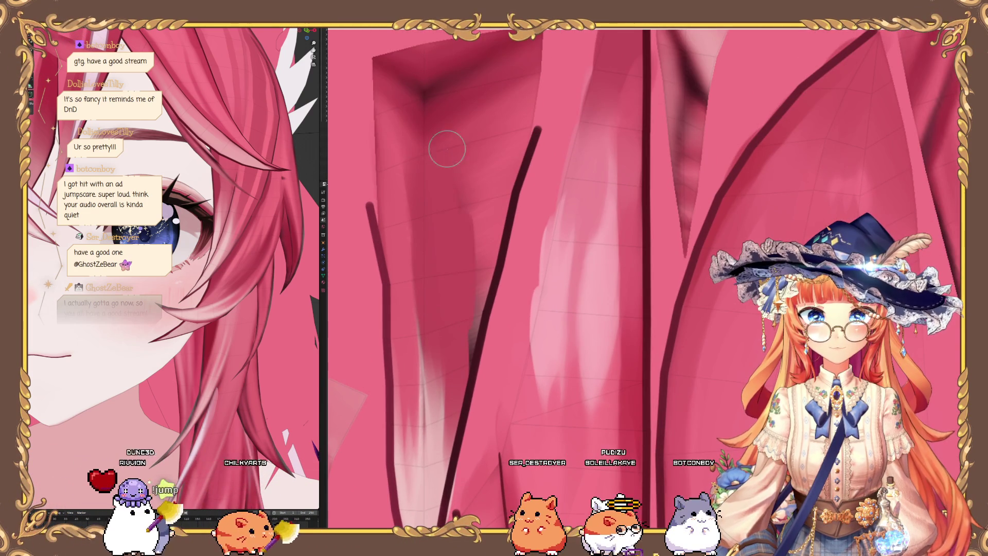
mouse_move(484, 237)
middle_mouse_down()
mouse_move(474, 408)
mouse_move(648, 284)
mouse_move(431, 227)
middle_mouse_up()
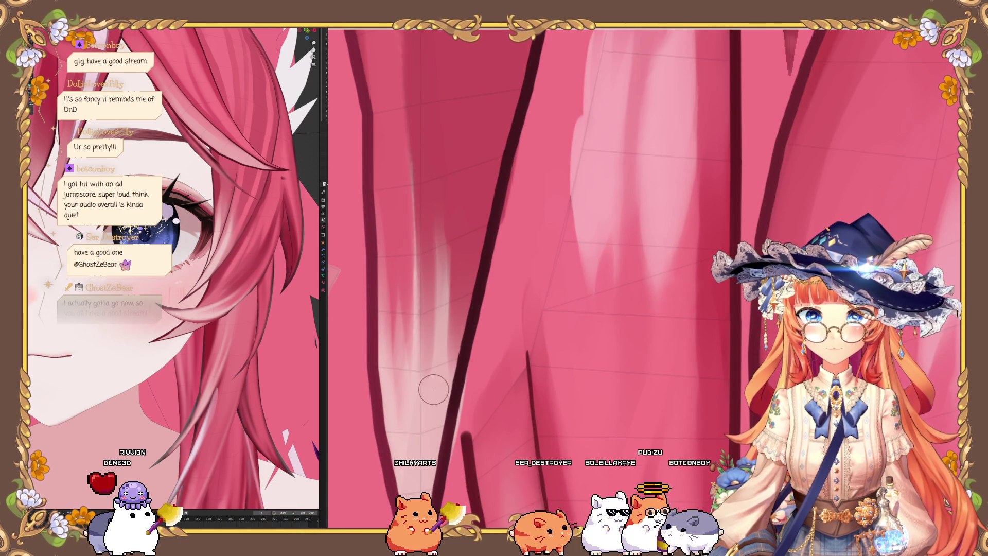
left_click_drag(446, 243, 437, 386)
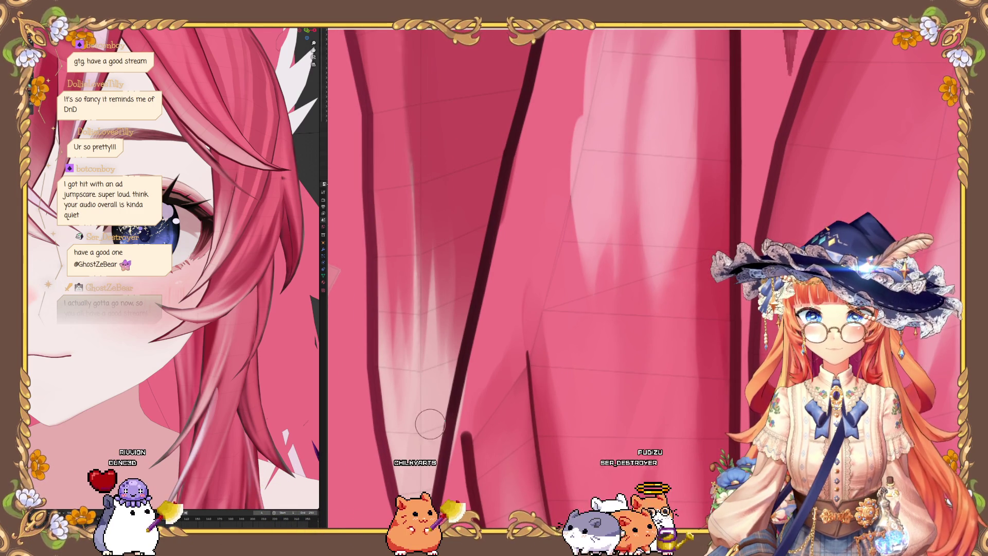
middle_click_drag(452, 236, 453, 239)
mouse_move(410, 466)
middle_mouse_down()
mouse_move(432, 361)
mouse_move(402, 360)
mouse_move(404, 231)
mouse_move(415, 373)
middle_mouse_up()
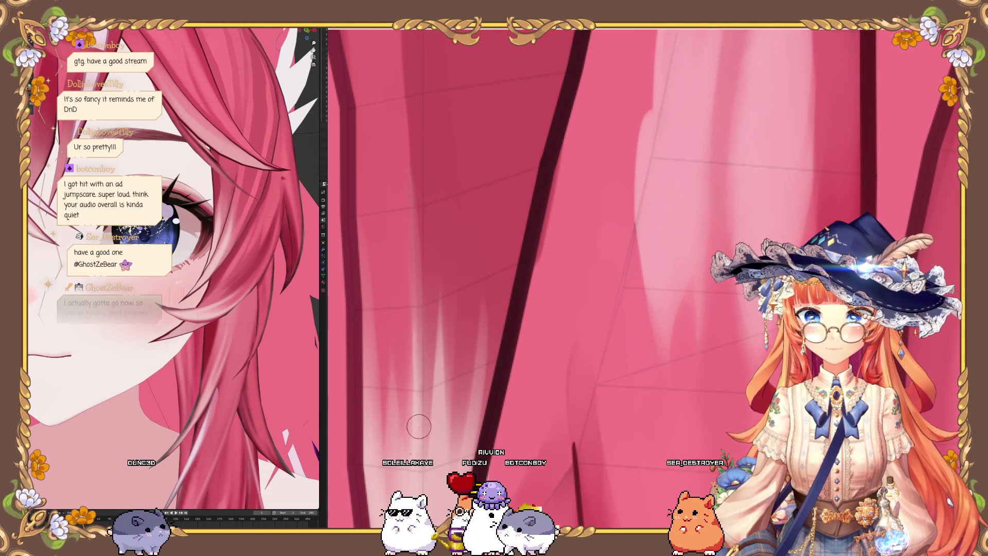
Step: Zoom and orbit around the strands to inspect the new shading
scroll(399, 291, "down", 2)
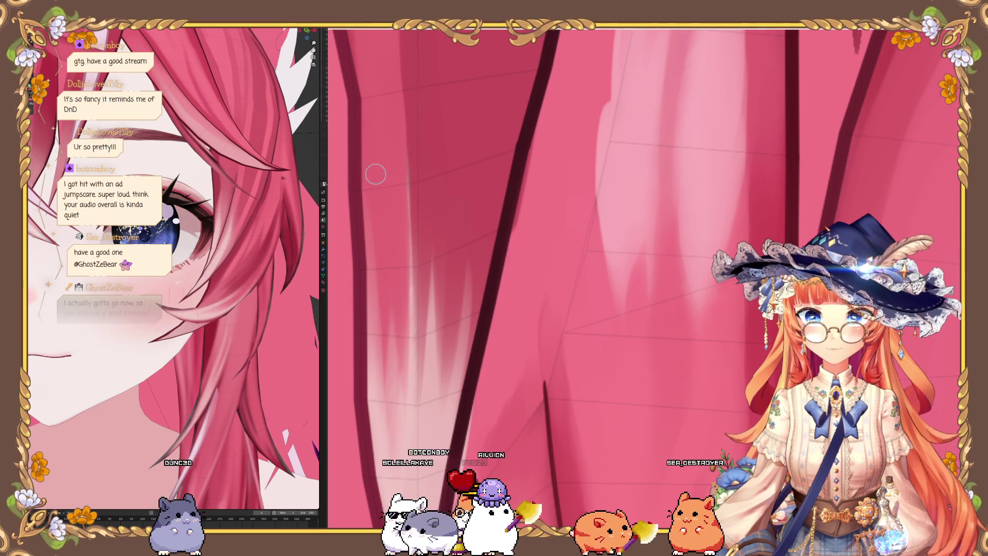
mouse_move(490, 35)
middle_mouse_down()
mouse_move(551, 185)
mouse_move(434, 419)
mouse_move(453, 414)
middle_mouse_up()
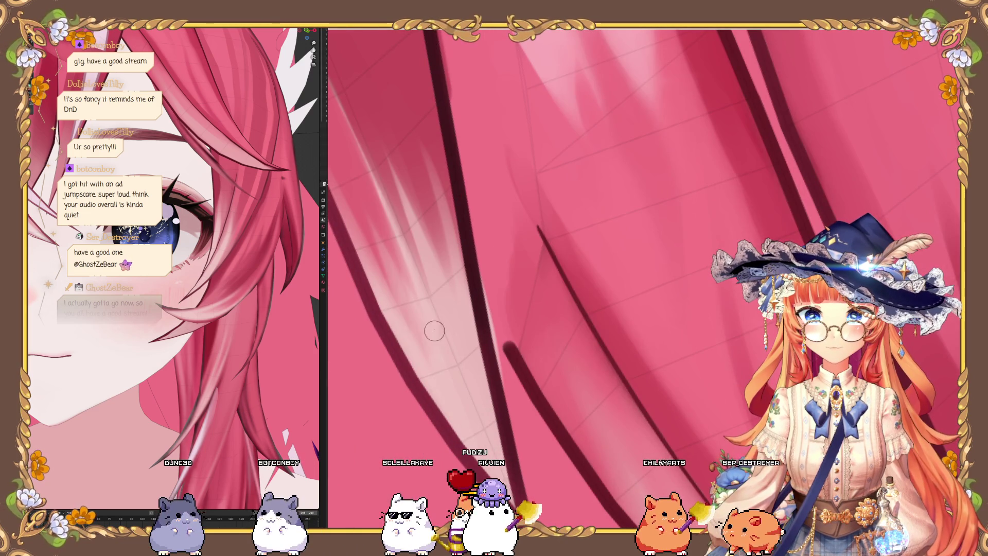
middle_click_drag(433, 305, 444, 360)
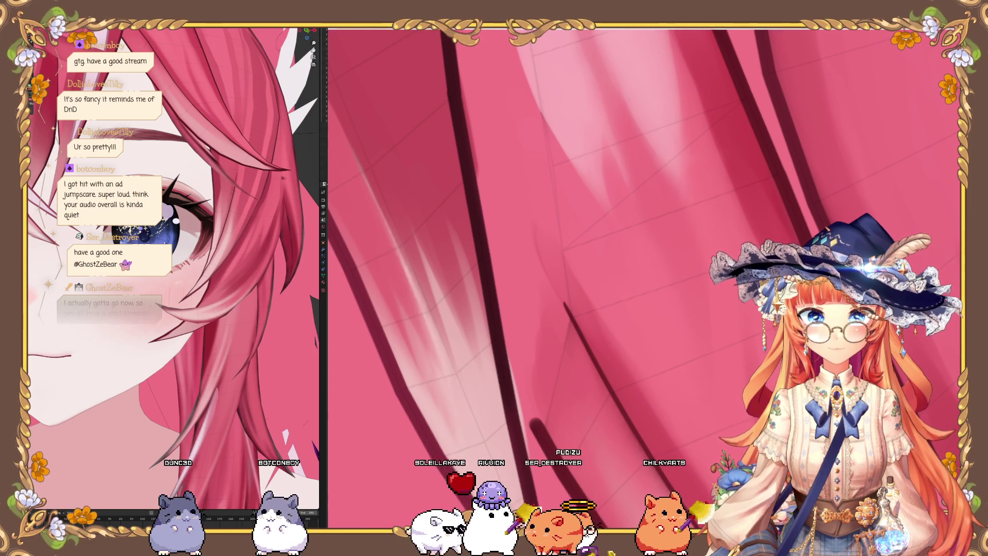
middle_click_drag(440, 363, 452, 381)
middle_click_drag(408, 266, 396, 227)
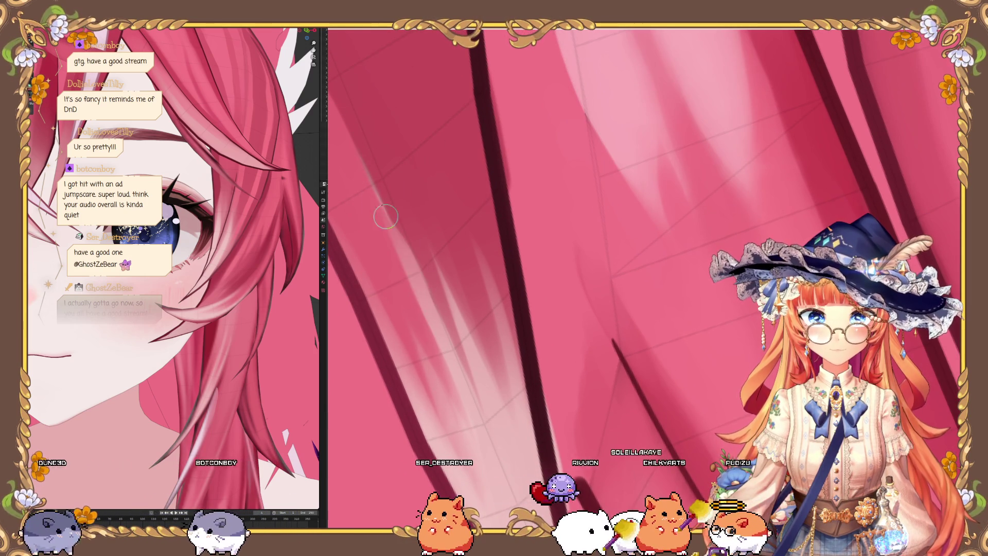
middle_click_drag(338, 119, 371, 194)
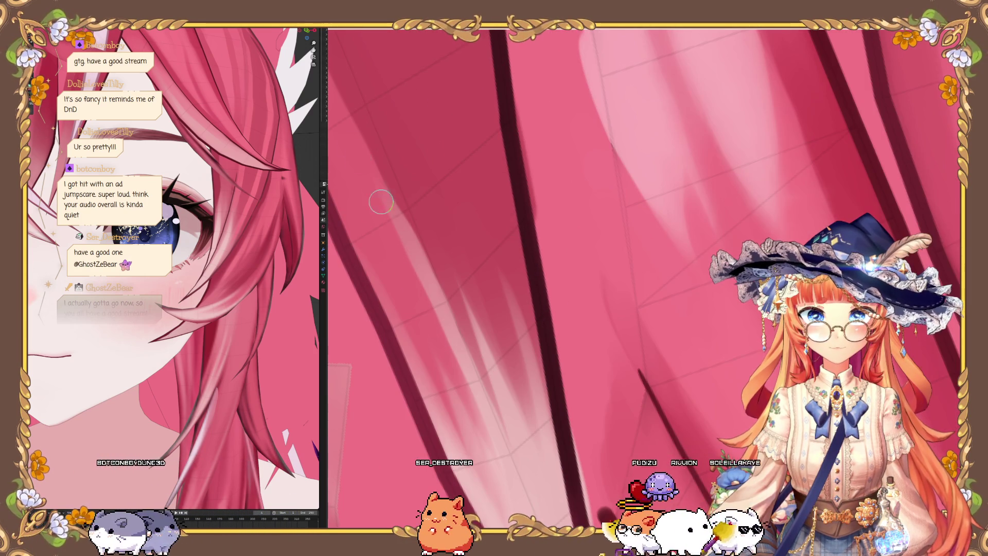
mouse_move(442, 354)
middle_mouse_down()
mouse_move(397, 283)
mouse_move(410, 242)
middle_mouse_up()
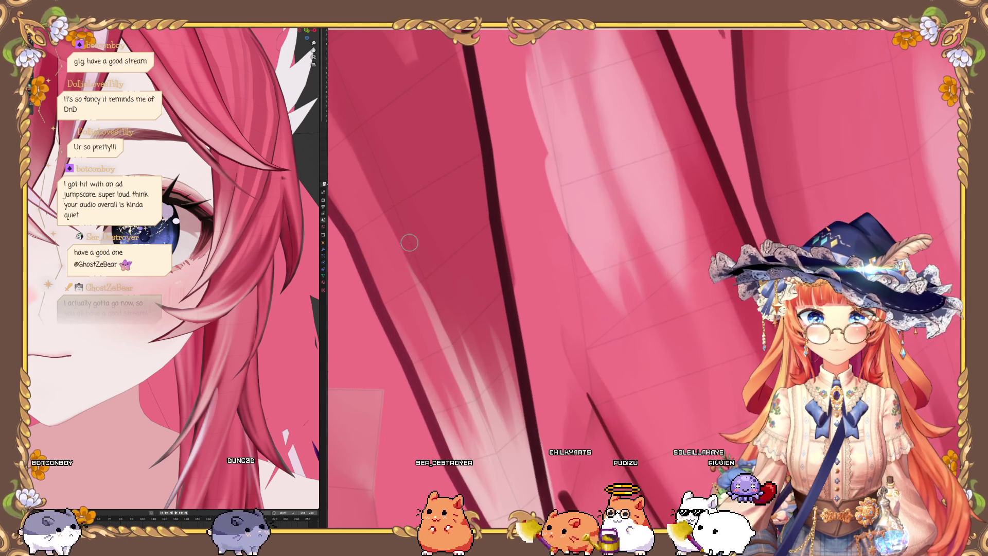
mouse_move(462, 368)
middle_mouse_down()
mouse_move(446, 336)
mouse_move(449, 369)
middle_mouse_up()
mouse_move(649, 284)
middle_mouse_down()
mouse_move(393, 214)
mouse_move(649, 284)
middle_mouse_up()
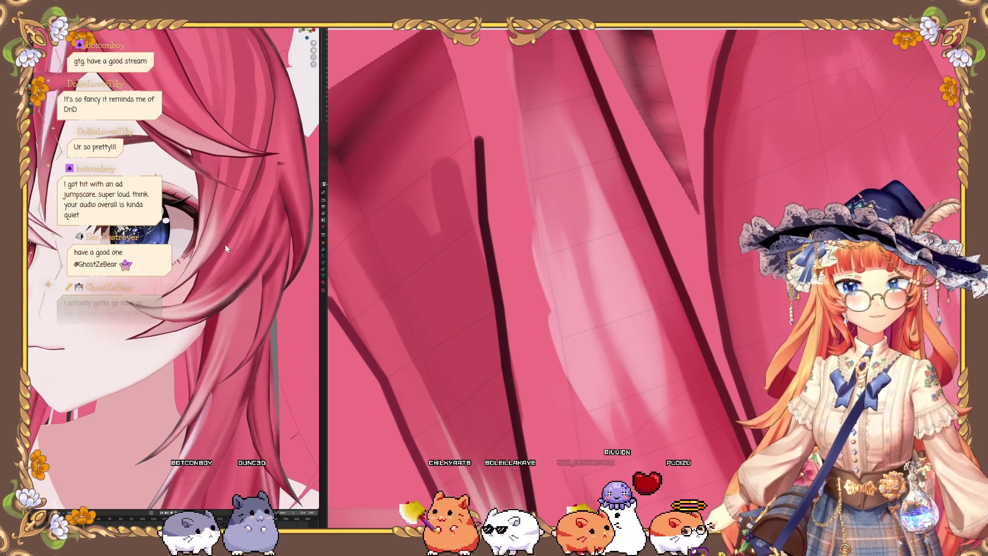
Step: Paint dark Draw-brush strokes over the strand top, extending the shadow upward around the blob
mouse_move(484, 314)
middle_mouse_down()
mouse_move(509, 342)
mouse_move(474, 319)
mouse_move(415, 238)
middle_mouse_up()
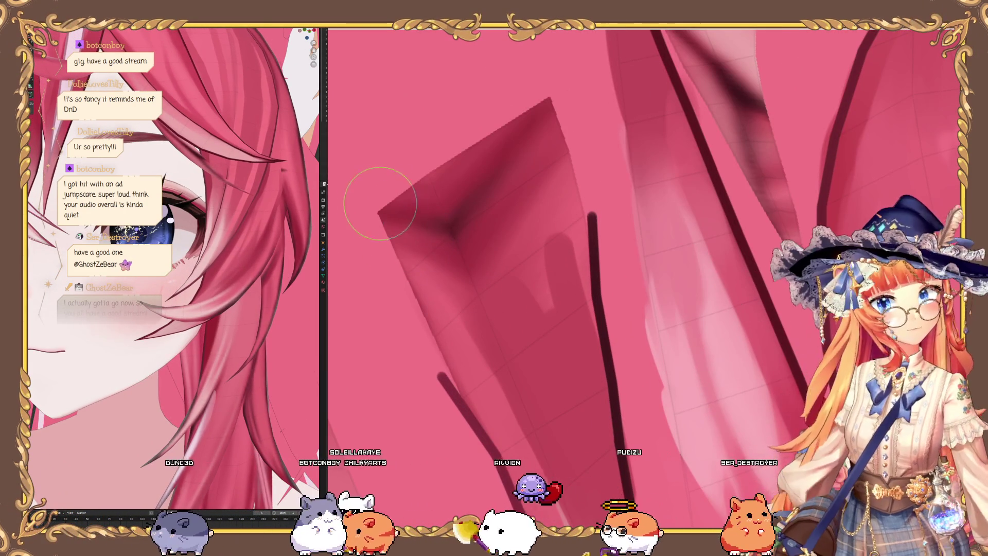
mouse_move(424, 250)
left_mouse_down()
mouse_move(503, 269)
mouse_move(445, 229)
mouse_move(442, 242)
mouse_move(337, 33)
left_mouse_up()
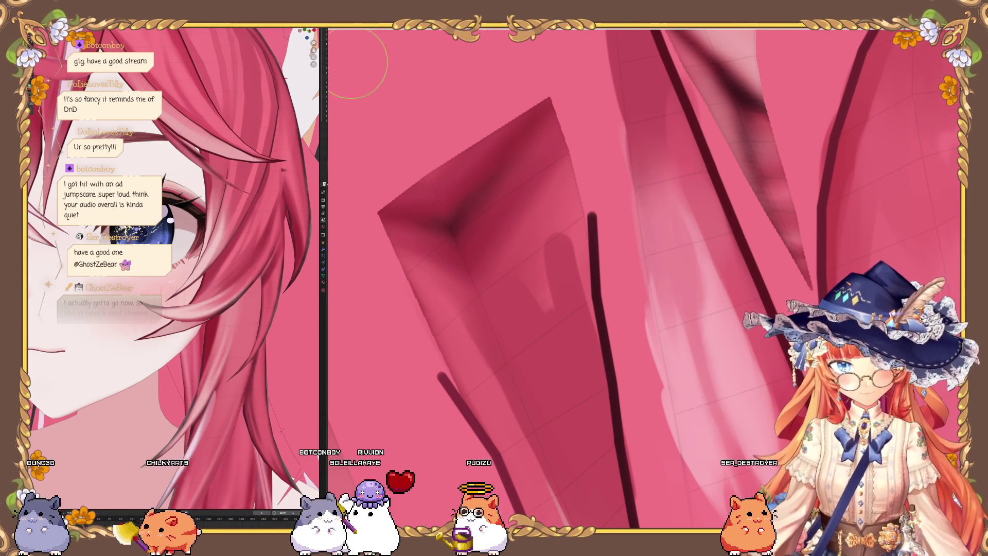
left_click_drag(402, 218, 448, 227)
scroll(449, 232, "down", 2)
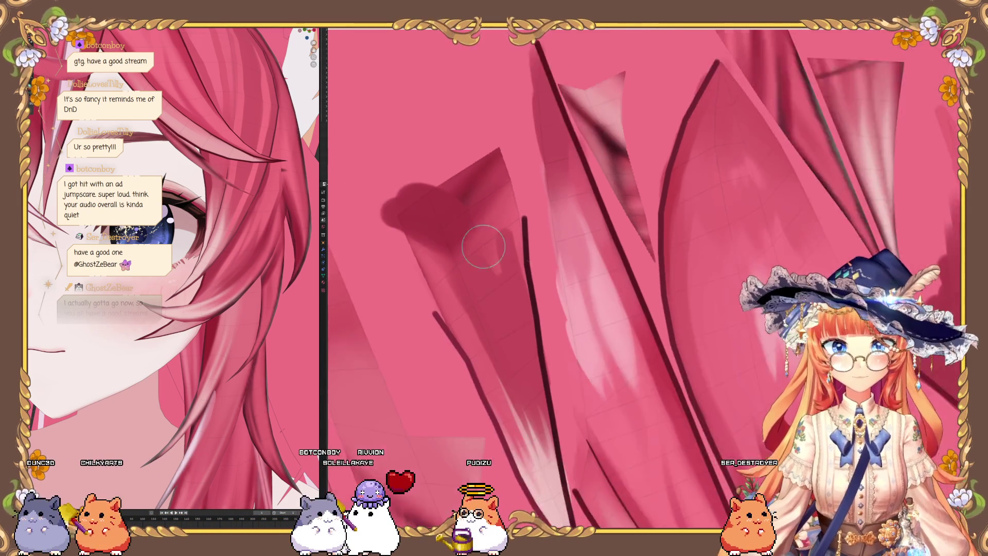
scroll(450, 231, "up", 2)
mouse_move(386, 193)
left_mouse_down()
mouse_move(453, 149)
mouse_move(512, 221)
mouse_move(520, 309)
mouse_move(523, 144)
mouse_move(514, 273)
mouse_move(455, 170)
mouse_move(475, 307)
left_mouse_up()
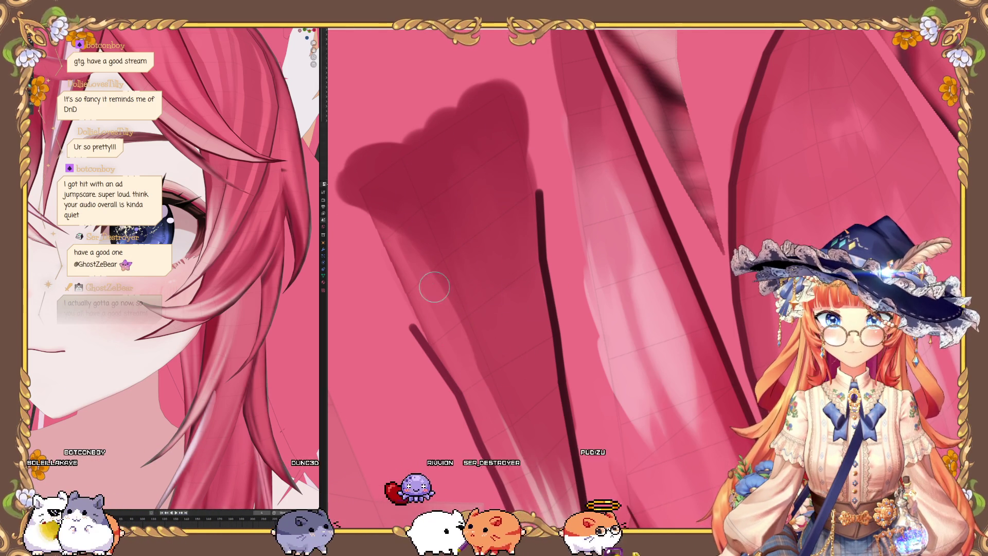
scroll(431, 304, "up", 3)
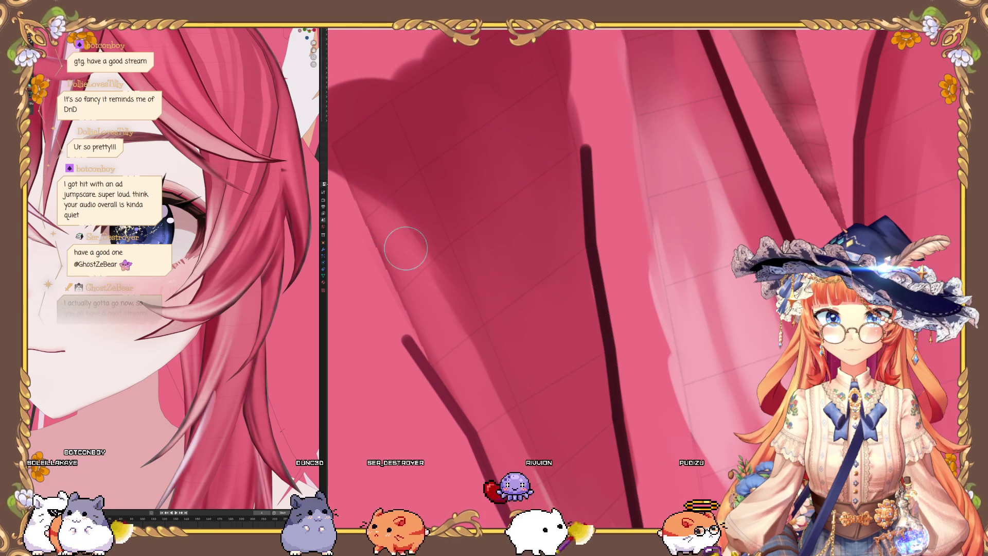
scroll(452, 328, "down", 3)
scroll(453, 327, "up", 3)
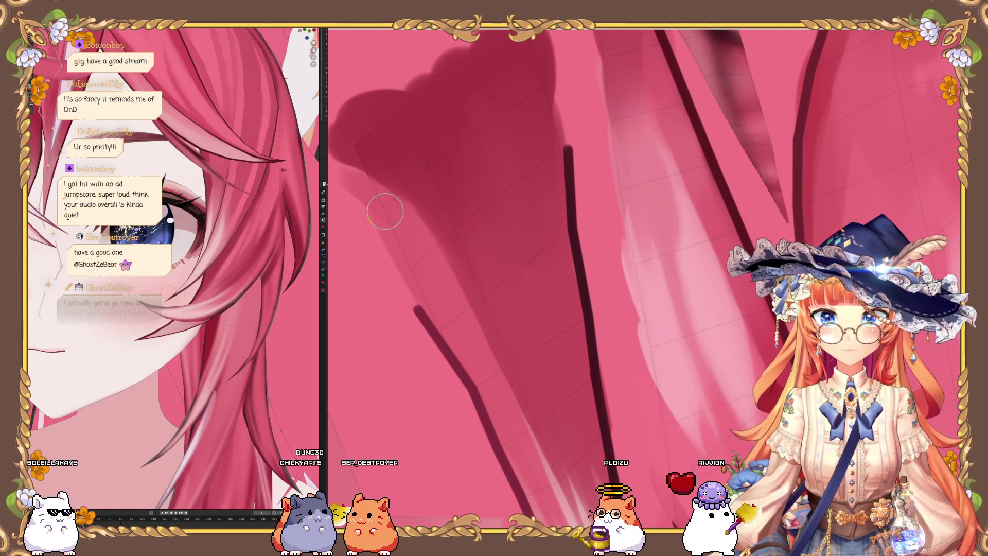
middle_click_drag(358, 185, 648, 284)
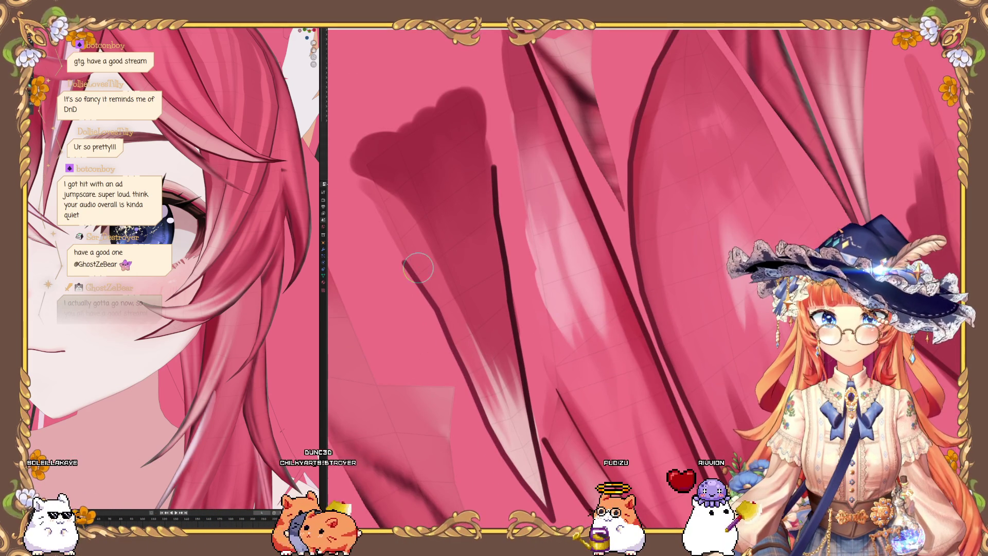
middle_click_drag(412, 165, 432, 146)
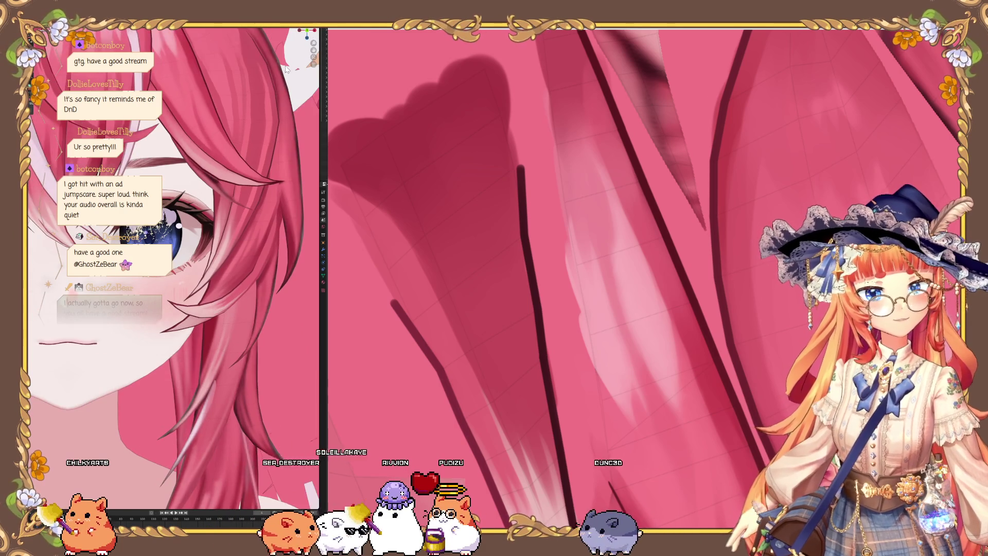
key("KP_1")
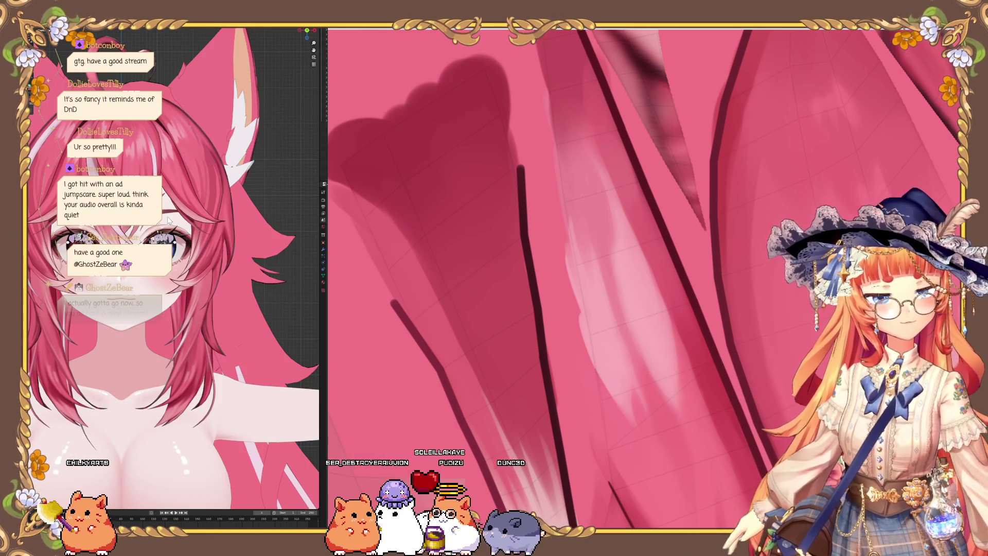
scroll(216, 235, "up", 5)
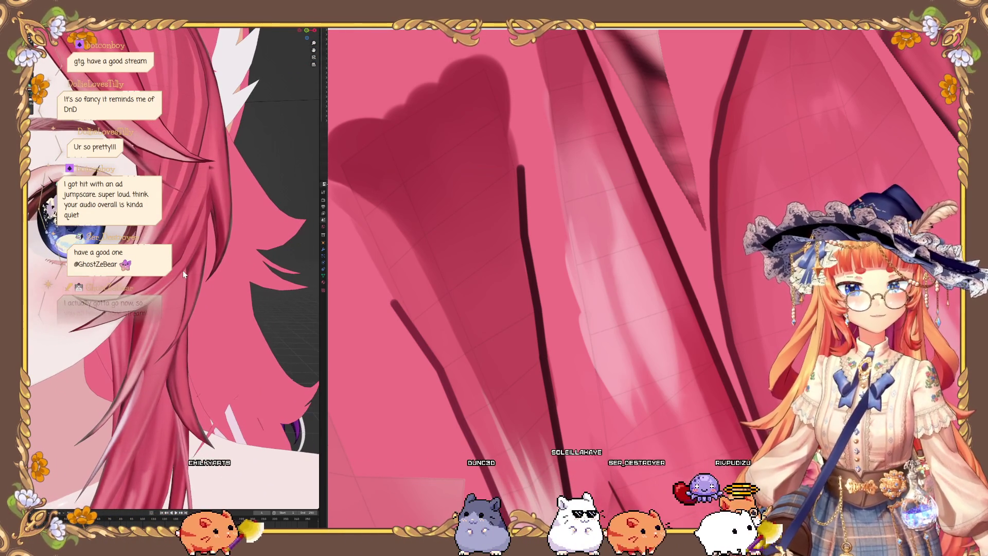
mouse_move(177, 257)
middle_mouse_down()
mouse_move(193, 267)
mouse_move(147, 280)
mouse_move(180, 280)
mouse_move(130, 281)
mouse_move(154, 279)
middle_mouse_up()
scroll(639, 144, "down", 10)
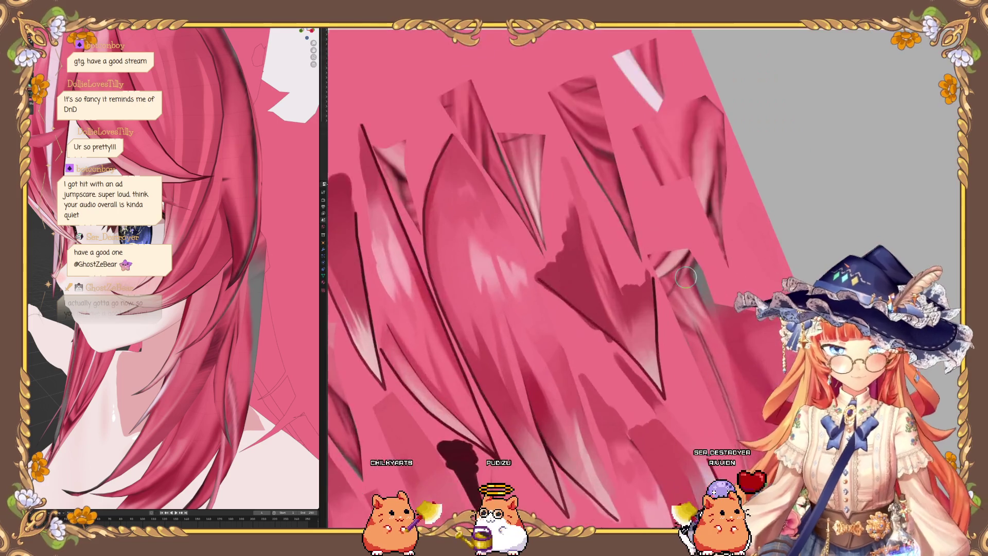
scroll(492, 241, "up", 10)
scroll(521, 256, "down", 2)
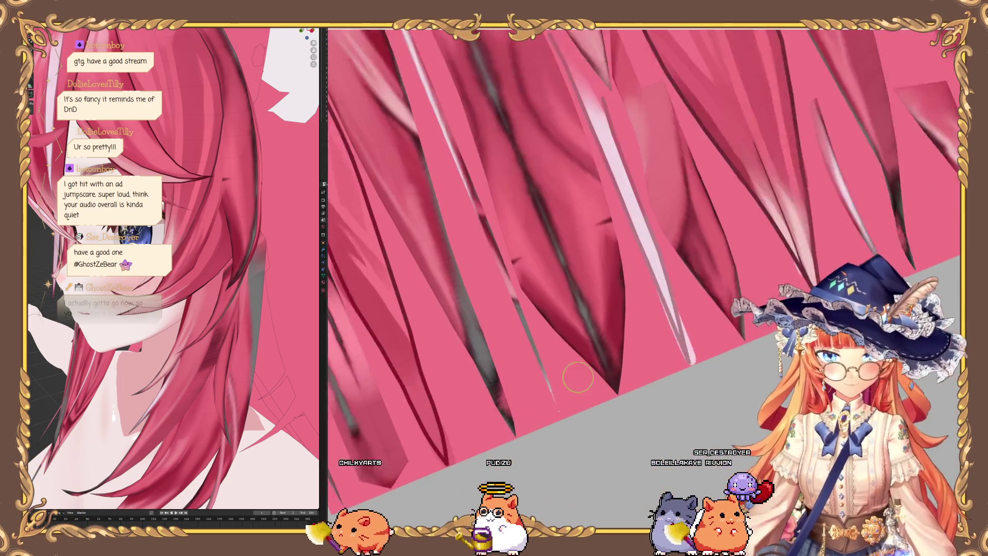
middle_click_drag(154, 281, 170, 281)
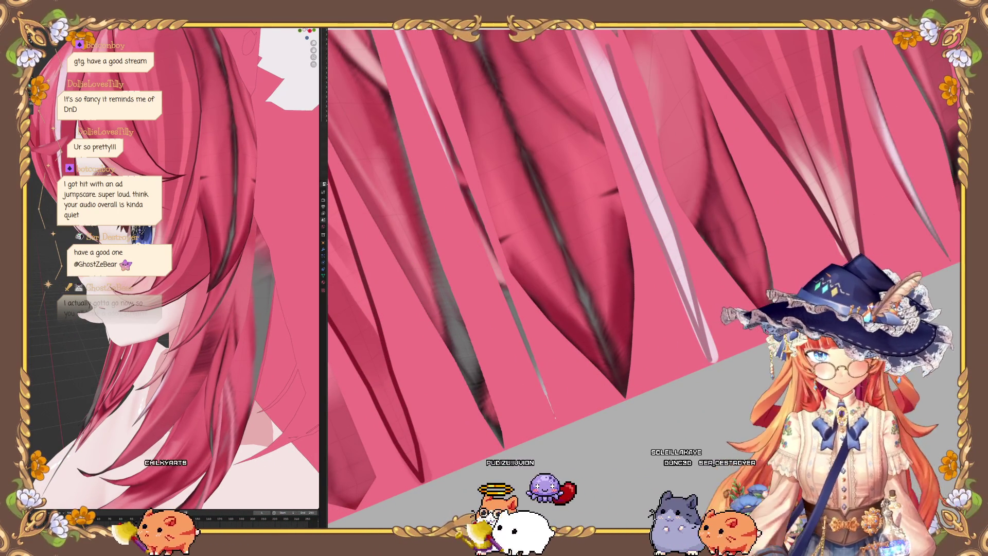
key("shift+F10")
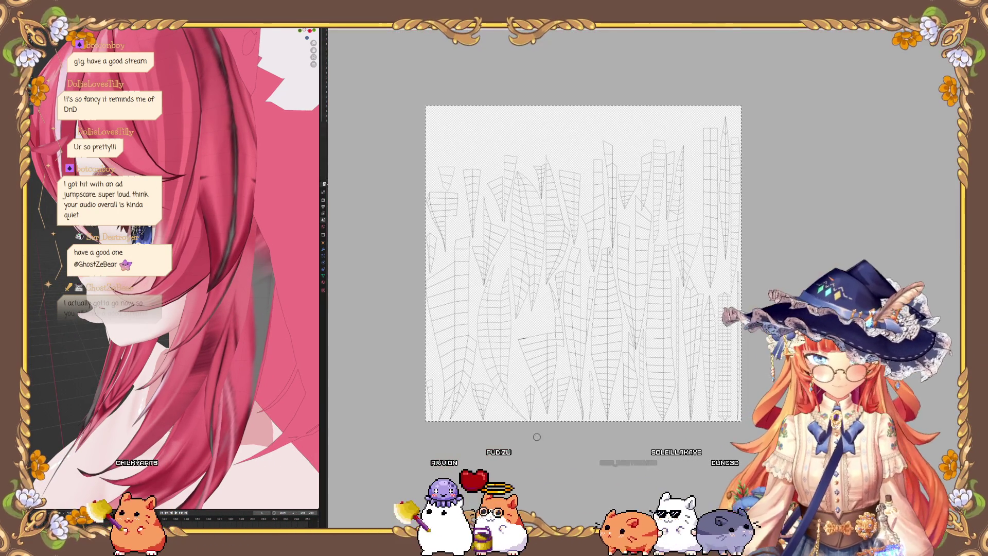
key("shift+F5")
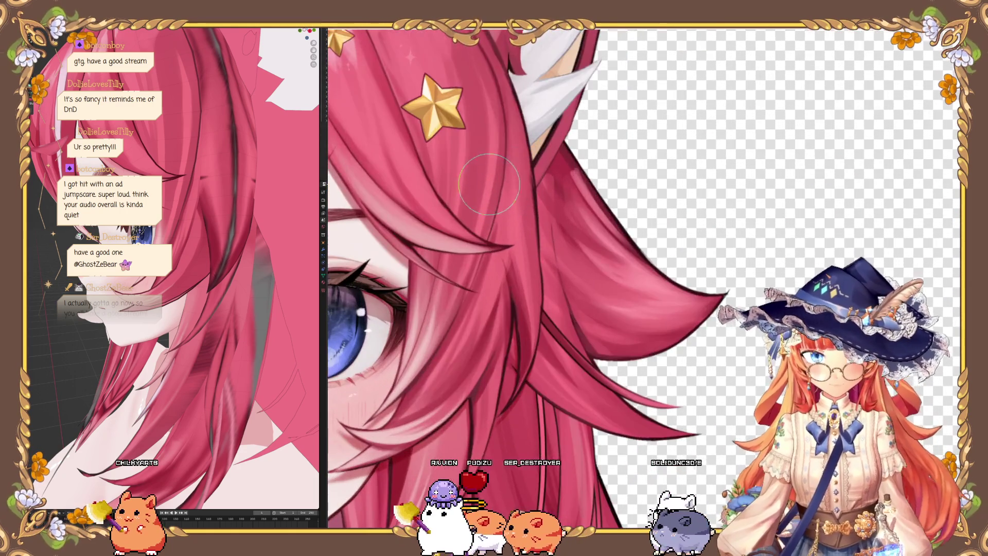
scroll(529, 344, "up", 3)
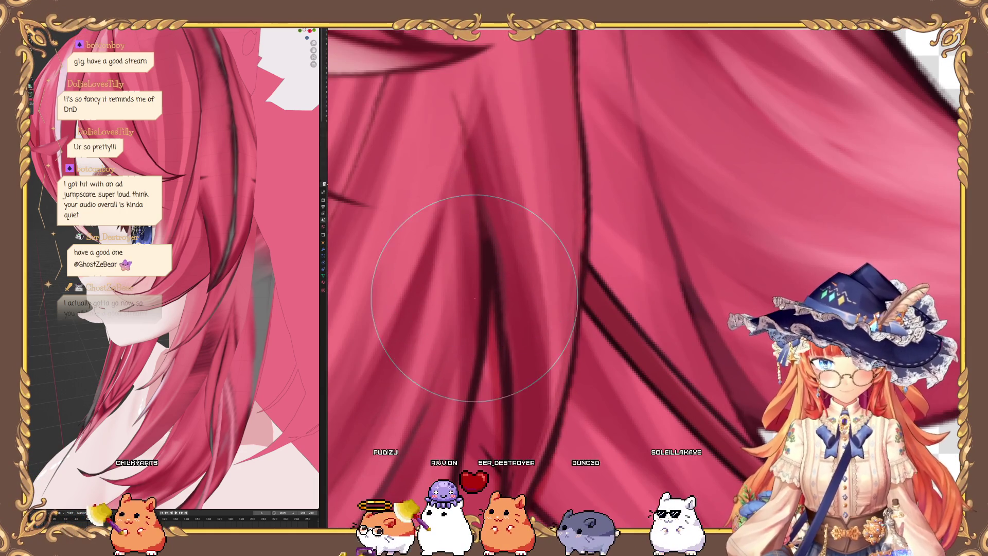
key("shift+F5")
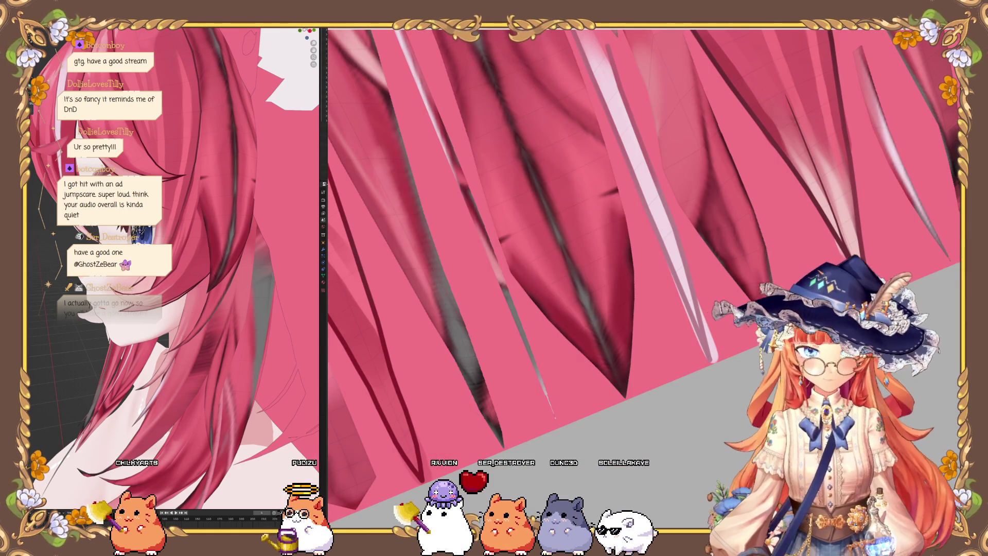
scroll(556, 298, "up", 5)
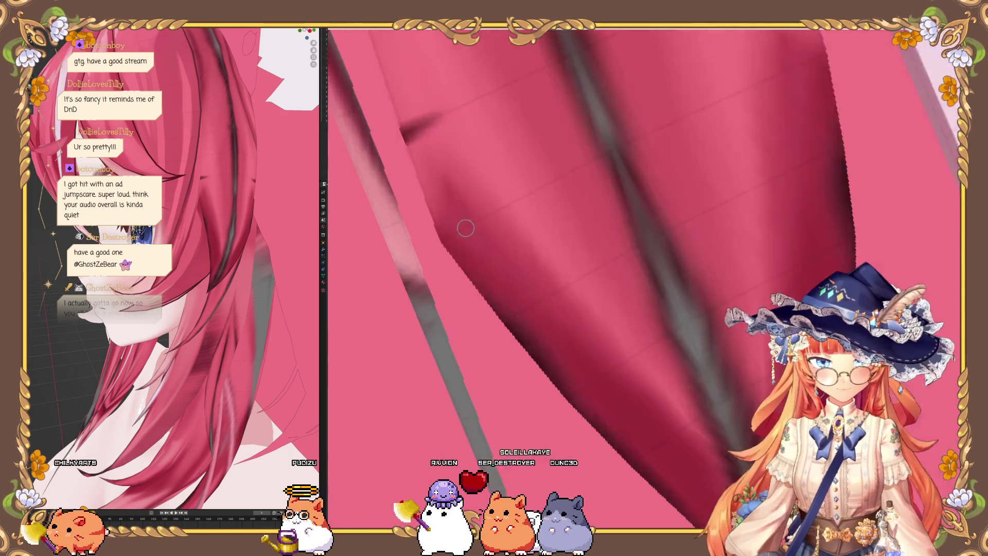
Step: Draw straight dark lines along one strand's edge and darken its tip
mouse_move(415, 254)
middle_mouse_down()
mouse_move(518, 386)
mouse_move(430, 202)
mouse_move(541, 342)
middle_mouse_up()
mouse_move(490, 309)
left_mouse_down()
mouse_move(488, 293)
mouse_move(643, 460)
left_mouse_up()
mouse_move(643, 460)
middle_mouse_down()
mouse_move(441, 225)
mouse_move(539, 323)
middle_mouse_up()
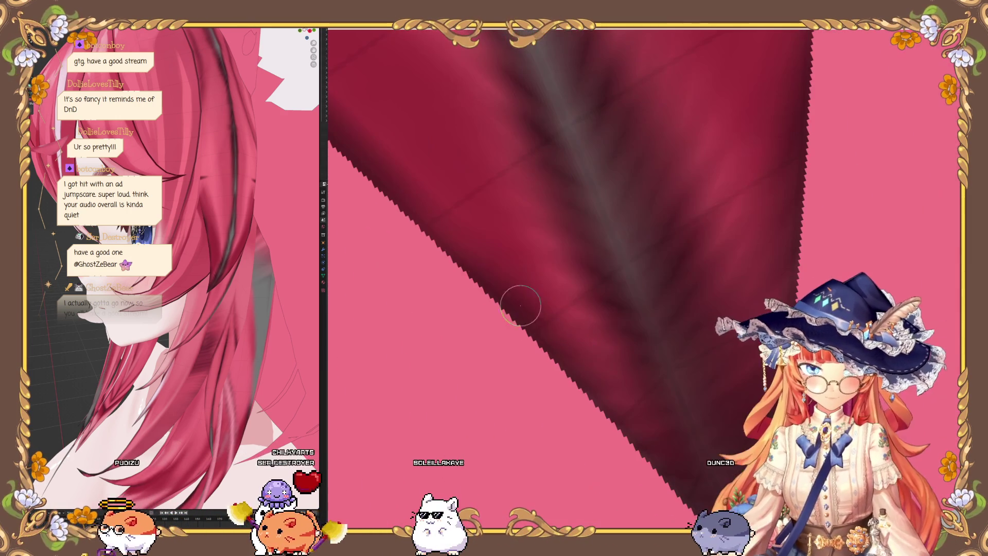
left_click_drag(431, 227, 429, 226)
left_click_drag(430, 225, 534, 332)
left_click_drag(620, 422, 620, 422)
middle_click_drag(620, 422, 558, 286)
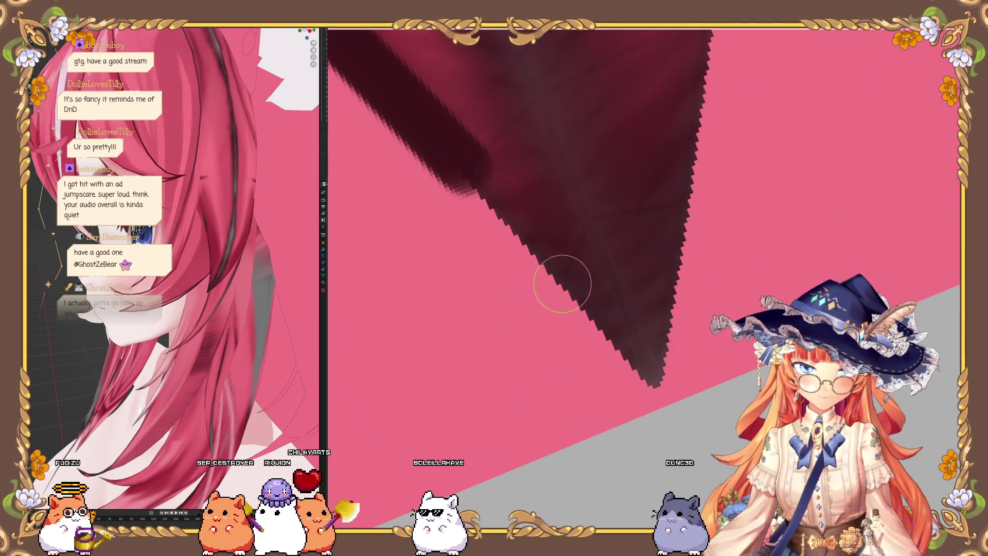
left_click_drag(561, 267, 564, 277)
left_click_drag(655, 376, 655, 376)
left_click_drag(653, 376, 651, 276)
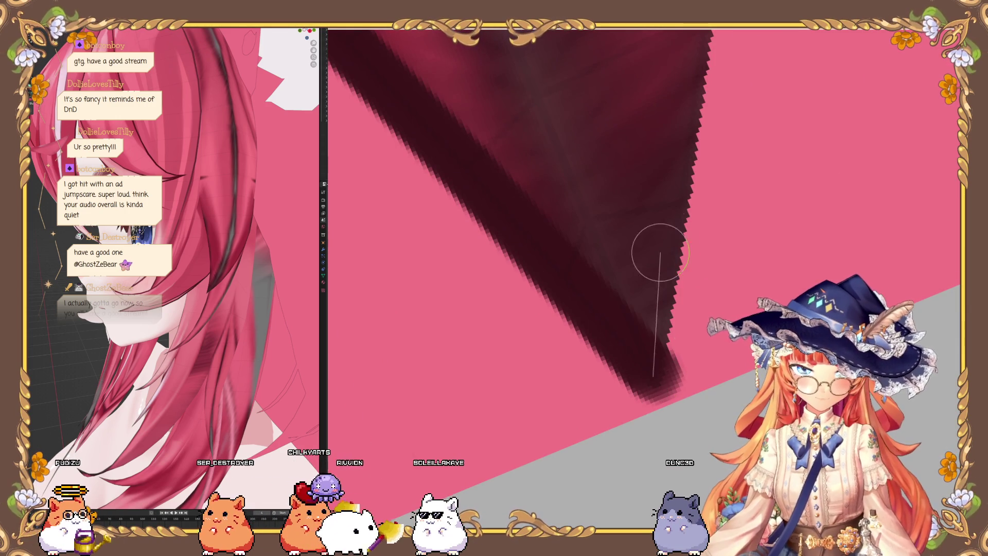
Step: Add dark lines along several more hair edges
left_click_drag(681, 197, 681, 196)
middle_click_drag(681, 196, 624, 261)
left_click_drag(628, 287, 643, 99)
middle_click_drag(633, 154, 624, 181)
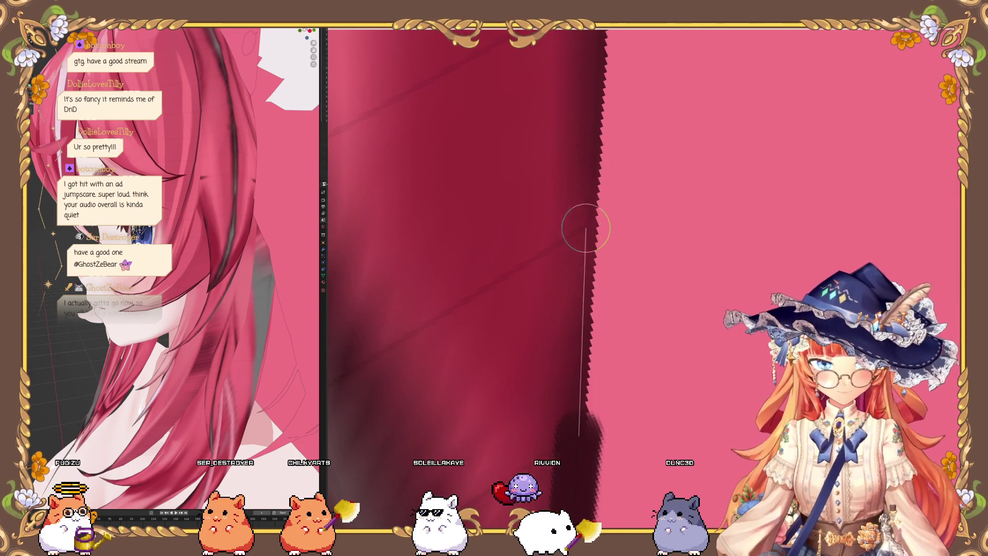
left_click_drag(583, 228, 584, 228)
middle_click_drag(584, 220, 573, 249)
Step: Trace dark lines down another strand's edges to its pointed tip
mouse_move(596, 106)
middle_mouse_down()
mouse_move(541, 77)
mouse_move(525, 214)
mouse_move(552, 154)
middle_mouse_up()
mouse_move(551, 155)
left_mouse_down()
mouse_move(569, 155)
mouse_move(579, 353)
left_mouse_up()
middle_click_drag(578, 353, 546, 151)
mouse_move(613, 463)
left_mouse_down()
mouse_move(562, 221)
mouse_move(570, 227)
left_mouse_up()
mouse_move(569, 228)
middle_mouse_down()
mouse_move(598, 270)
mouse_move(589, 194)
middle_mouse_up()
left_click_drag(589, 194, 563, 172)
mouse_move(562, 172)
middle_mouse_down()
mouse_move(549, 210)
mouse_move(453, 276)
mouse_move(496, 319)
middle_mouse_up()
Step: Zoom and pan the view in on the dark strand lines to be shaded
mouse_move(558, 360)
middle_mouse_down()
mouse_move(525, 360)
mouse_move(442, 289)
middle_mouse_up()
scroll(442, 289, "up", 2)
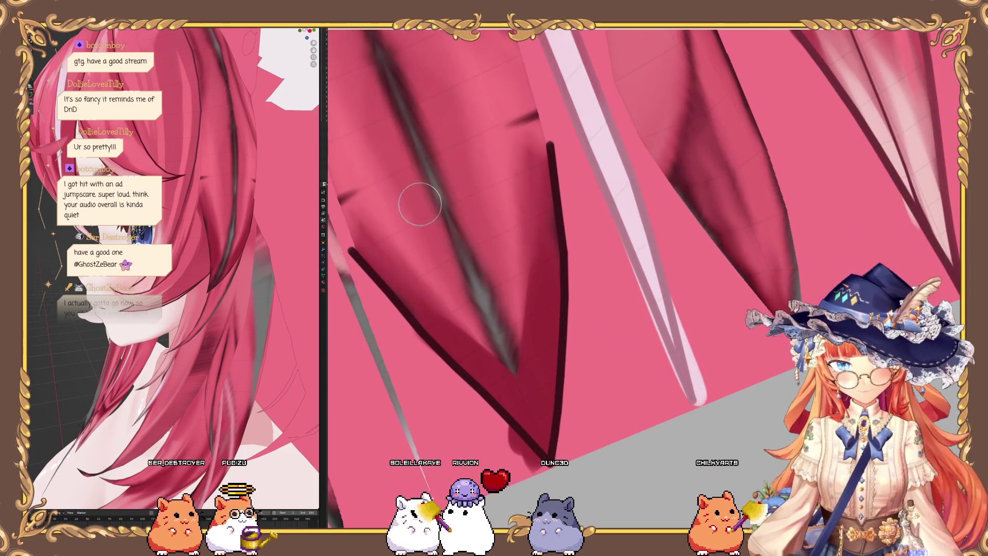
scroll(419, 209, "down", 2)
scroll(453, 249, "up", 2)
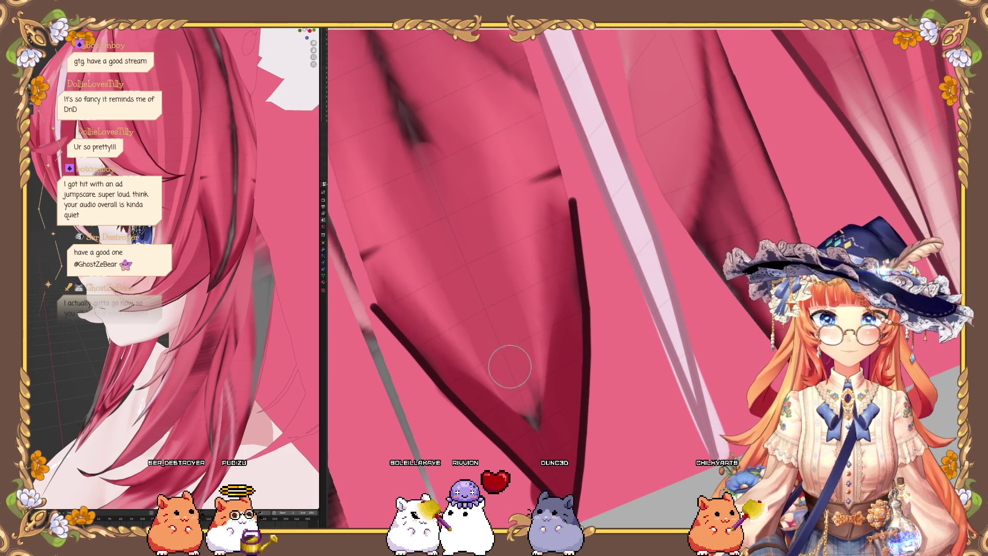
scroll(511, 373, "down", 1)
scroll(523, 393, "up", 1)
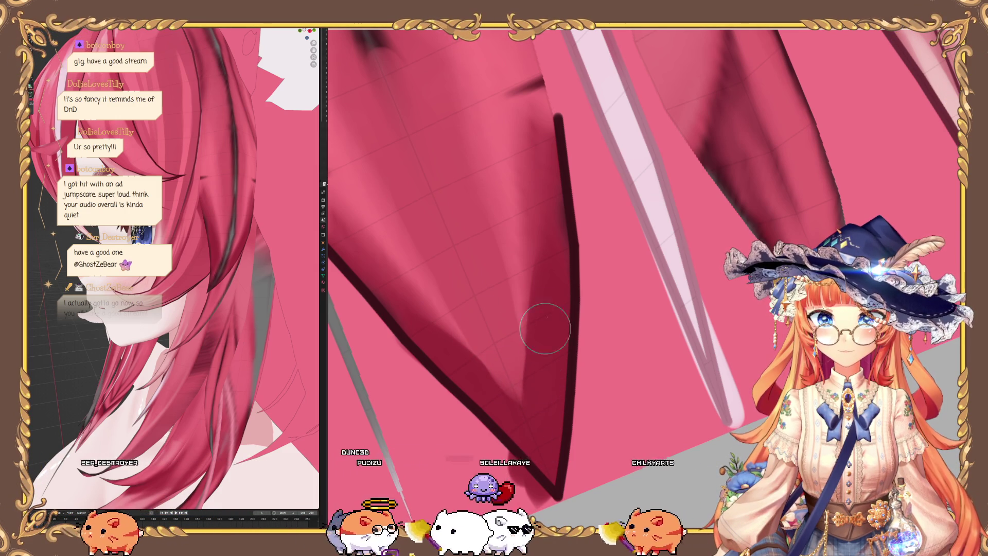
scroll(463, 371, "down", 1)
scroll(397, 283, "up", 2)
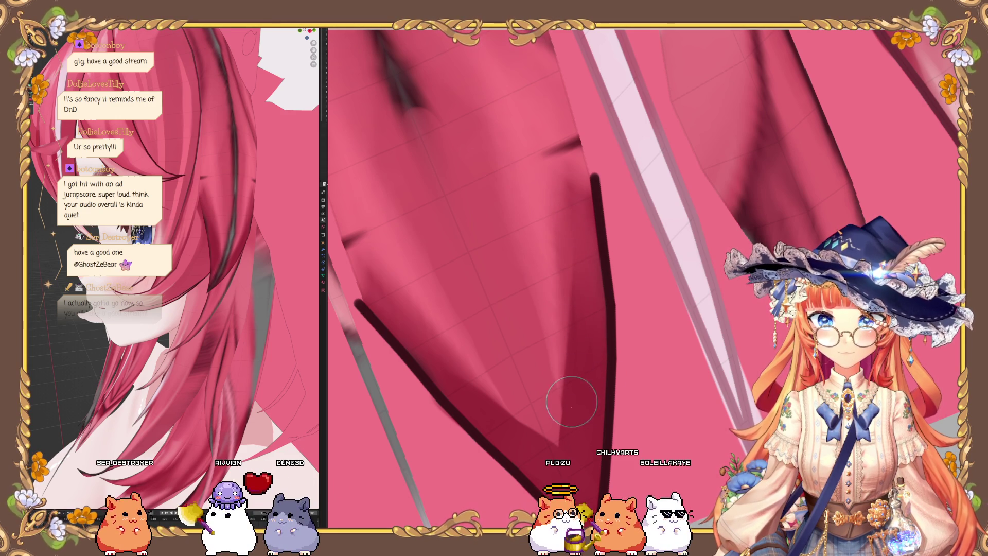
scroll(478, 273, "down", 2)
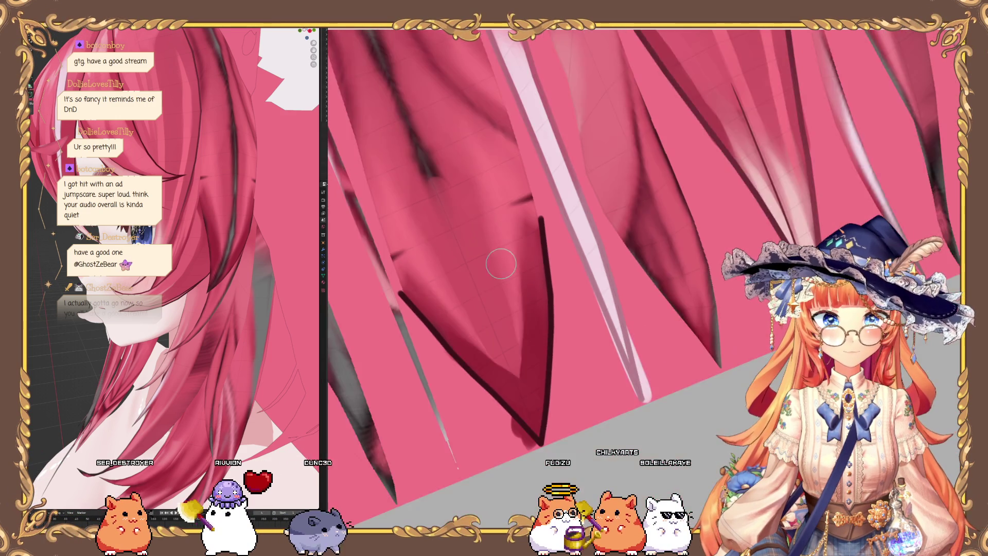
scroll(457, 357, "up", 2)
scroll(441, 311, "up", 2)
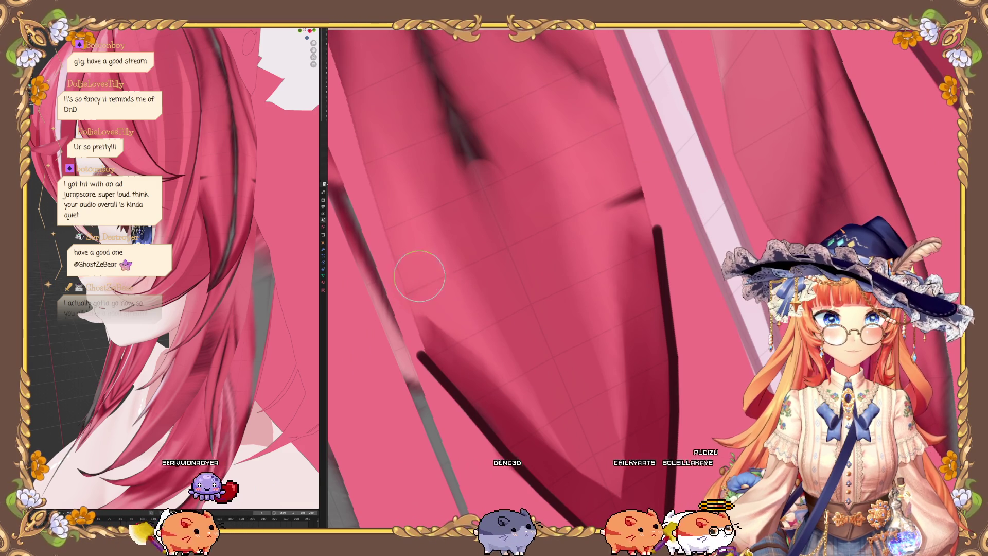
scroll(442, 304, "down", 1)
scroll(442, 304, "up", 1)
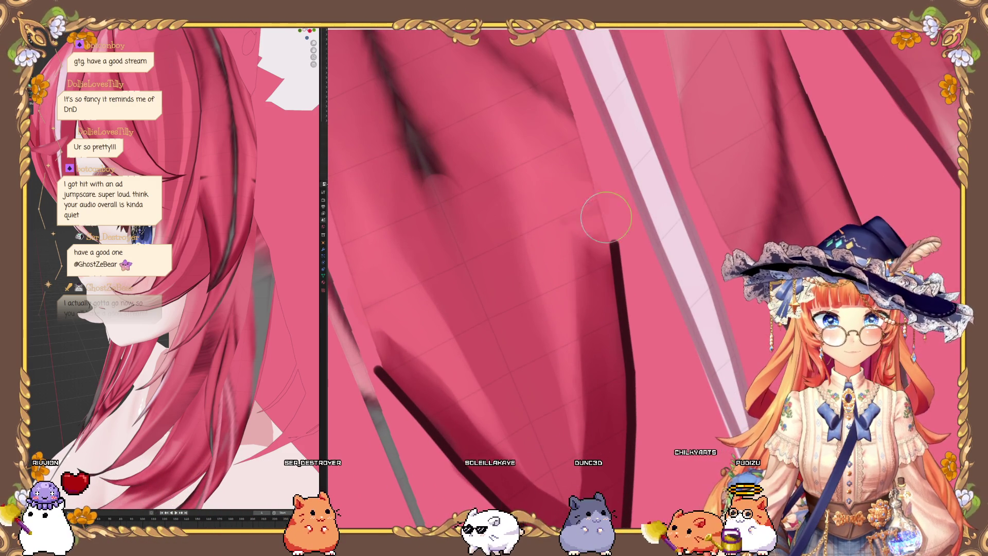
scroll(558, 320, "down", 2)
scroll(582, 300, "up", 2)
middle_click_drag(583, 330, 559, 299, "shift")
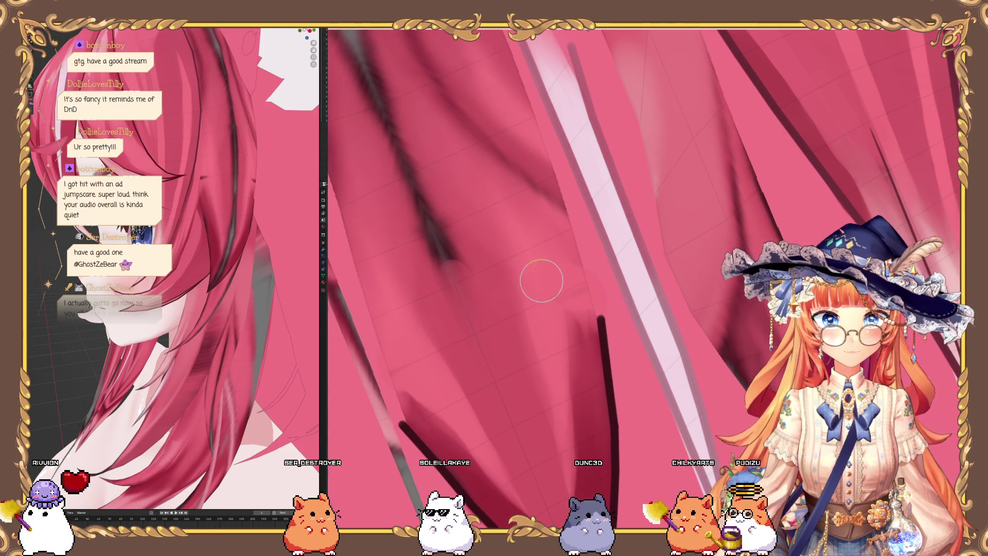
scroll(523, 230, "up", 2)
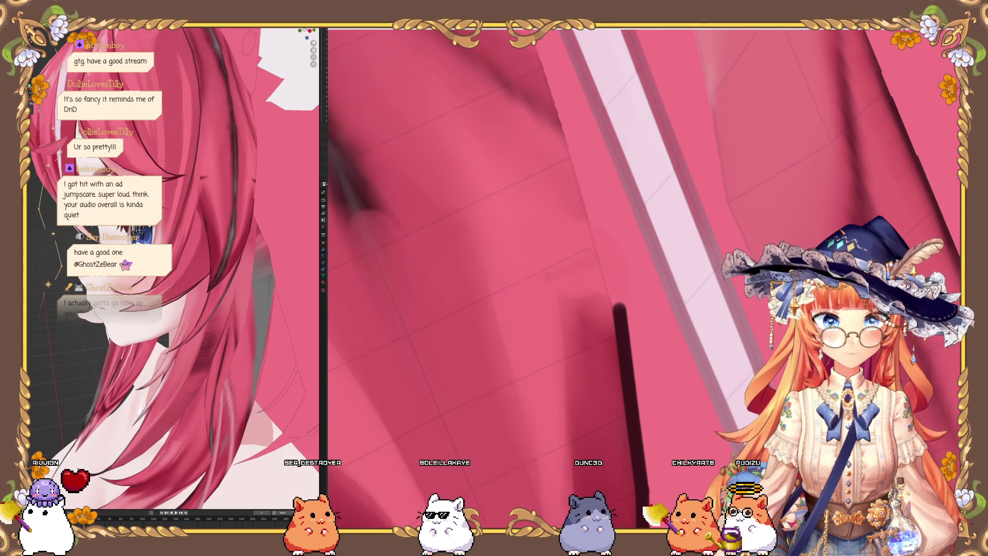
scroll(514, 242, "down", 3)
scroll(494, 227, "up", 2)
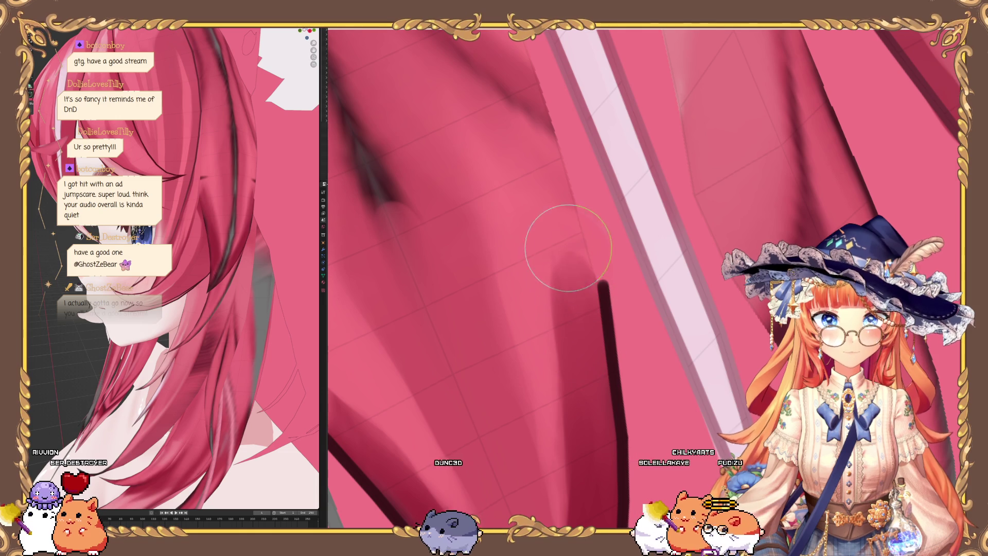
Step: Undo a stroke and soften the dark crease into a smooth shadow
mouse_move(543, 219)
middle_mouse_down()
mouse_move(419, 342)
mouse_move(453, 331)
middle_mouse_up()
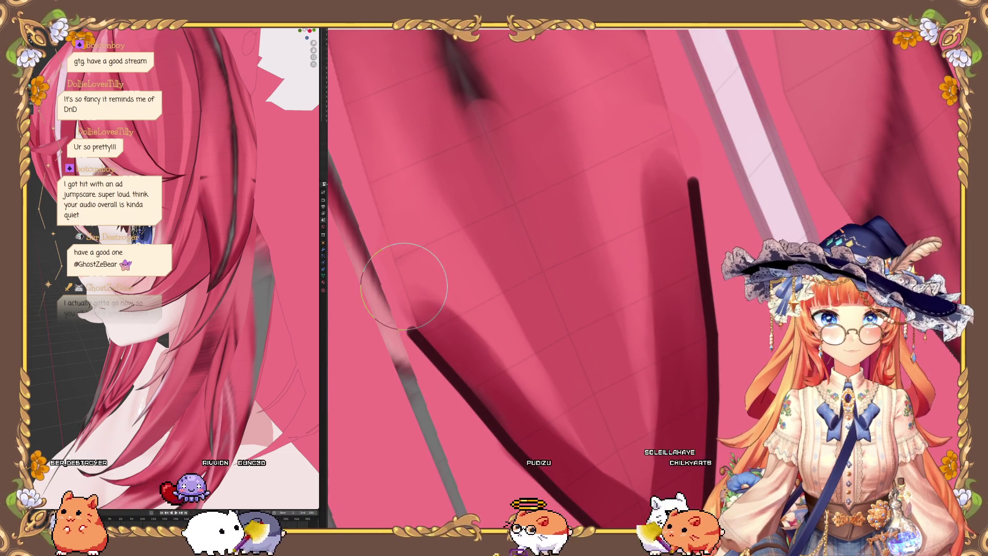
middle_click_drag(393, 283, 356, 324)
middle_click_drag(649, 284, 592, 291)
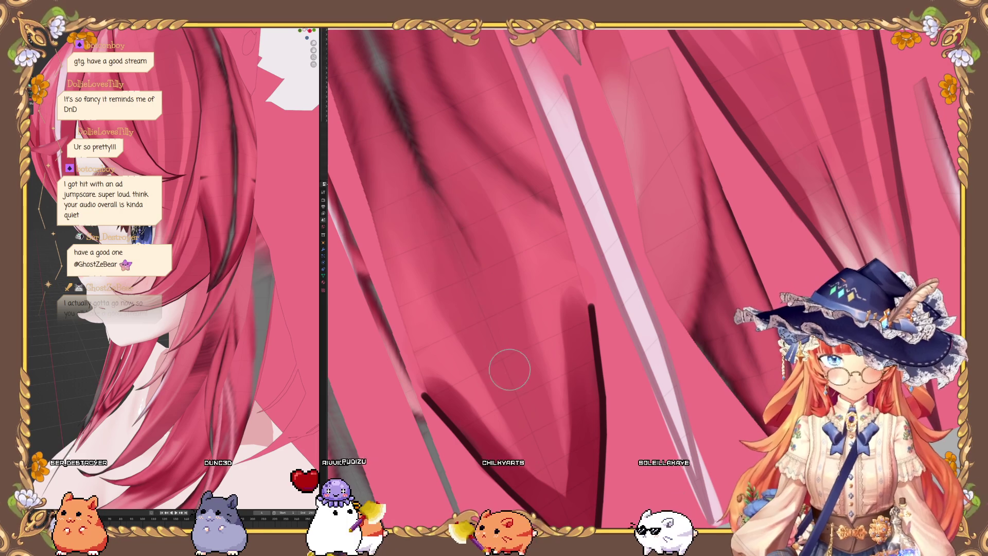
key("ctrl+z")
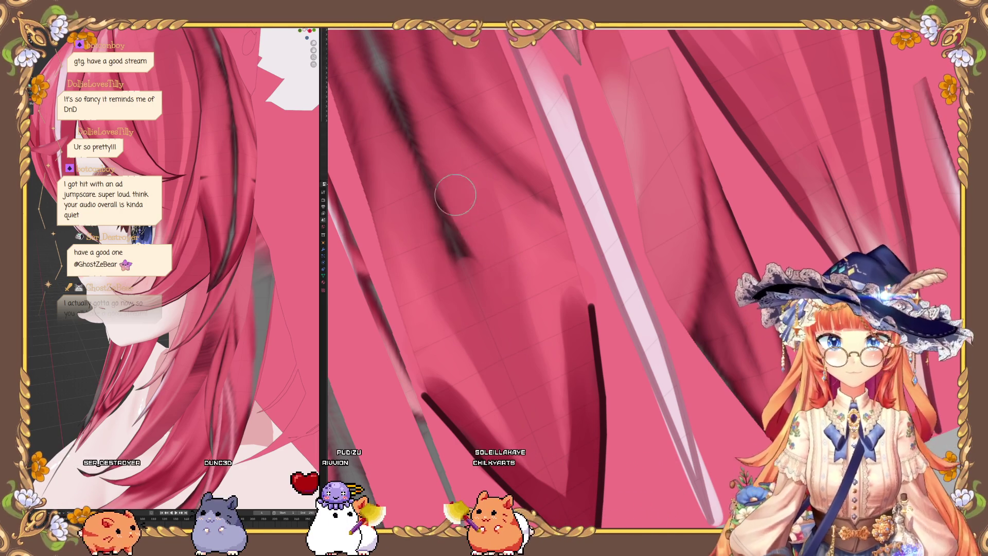
left_click_drag(479, 242, 461, 239)
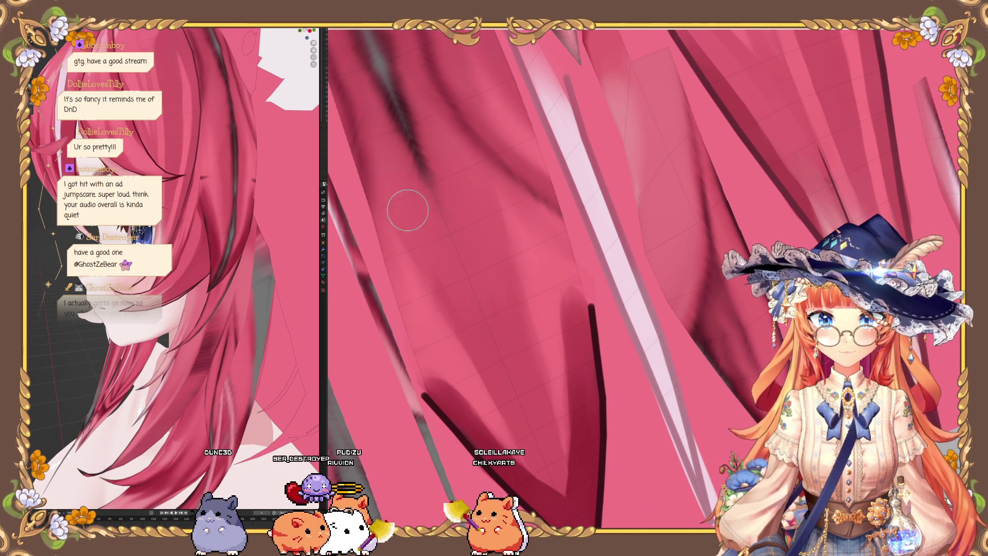
mouse_move(486, 355)
middle_mouse_down()
mouse_move(496, 258)
mouse_move(518, 267)
middle_mouse_up()
mouse_move(415, 154)
middle_mouse_down()
mouse_move(523, 323)
mouse_move(425, 354)
middle_mouse_up()
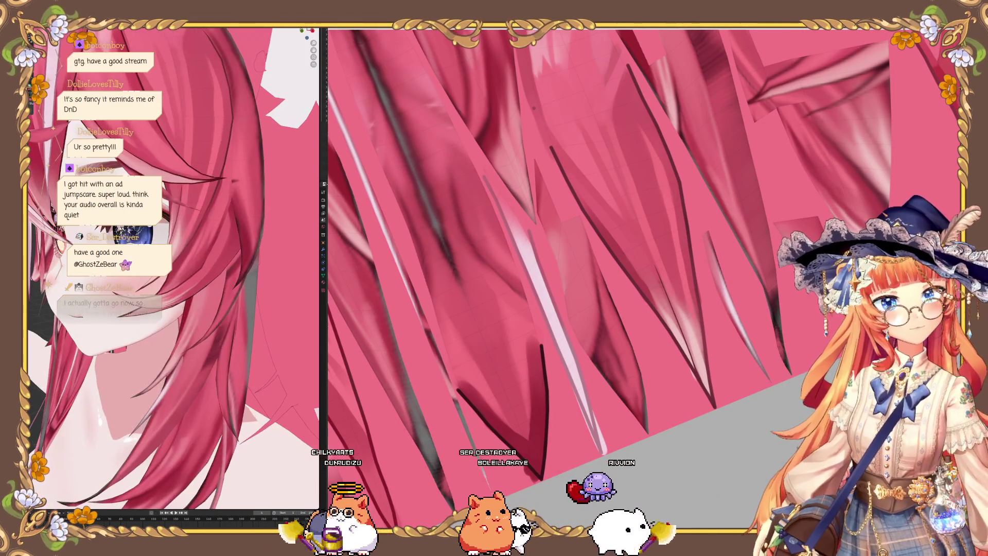
Step: Soften the dark crease along one strand and paint a soft shadow down it
scroll(459, 313, "up", 3)
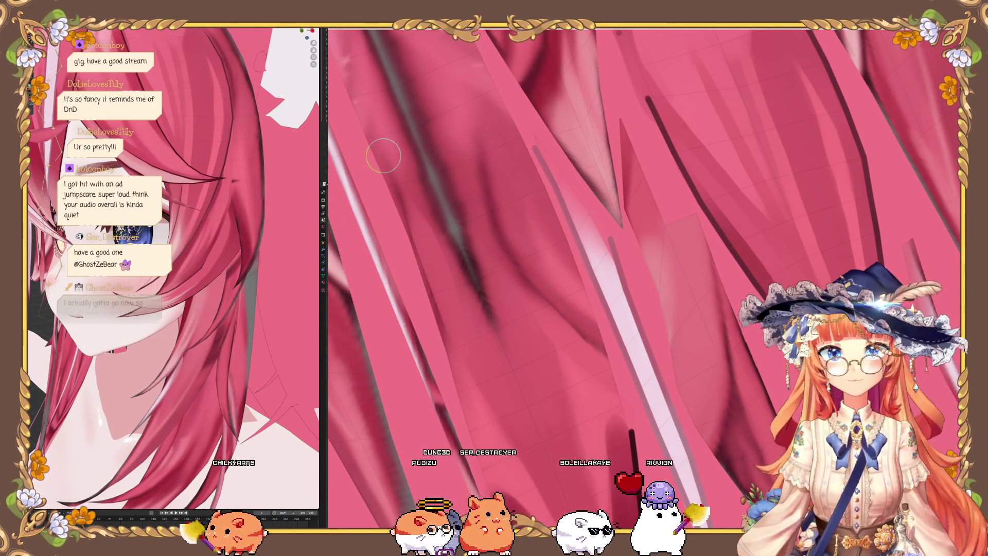
middle_click_drag(386, 155, 447, 310)
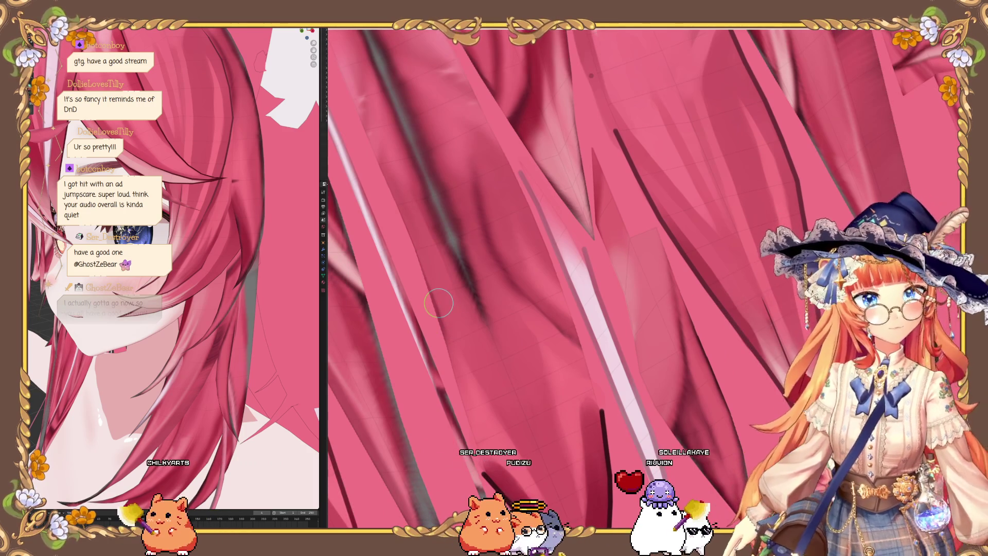
middle_click_drag(424, 259, 417, 242)
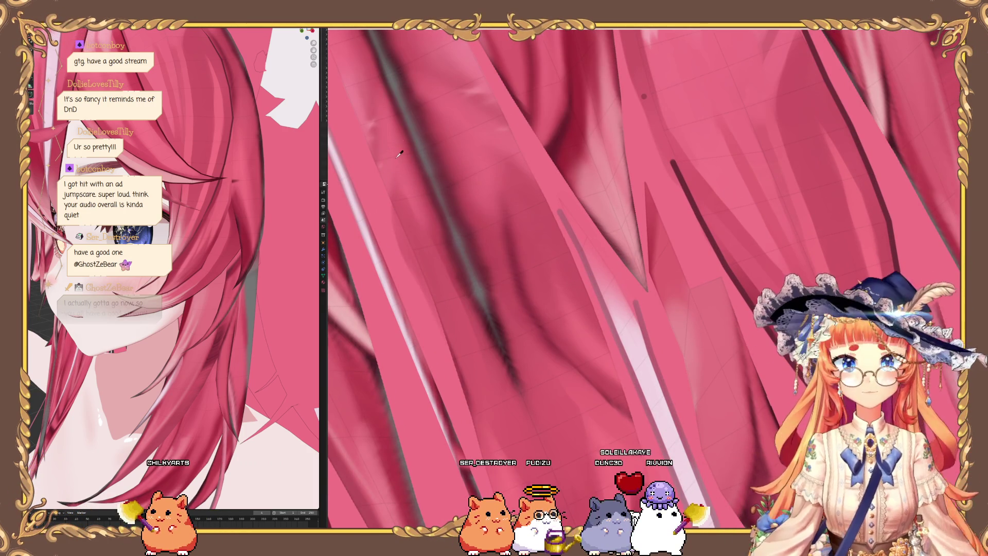
middle_click_drag(450, 304, 474, 354)
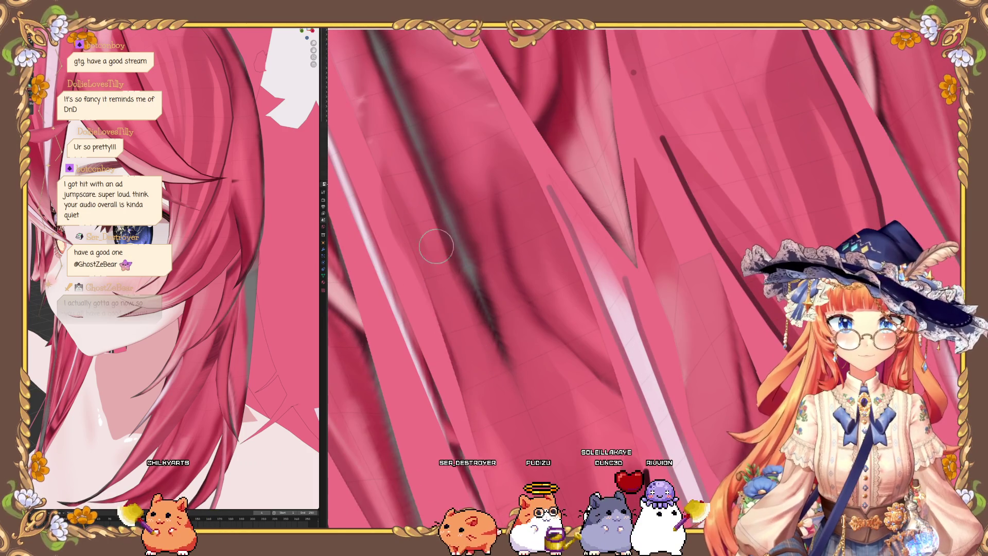
middle_click_drag(440, 258, 649, 283)
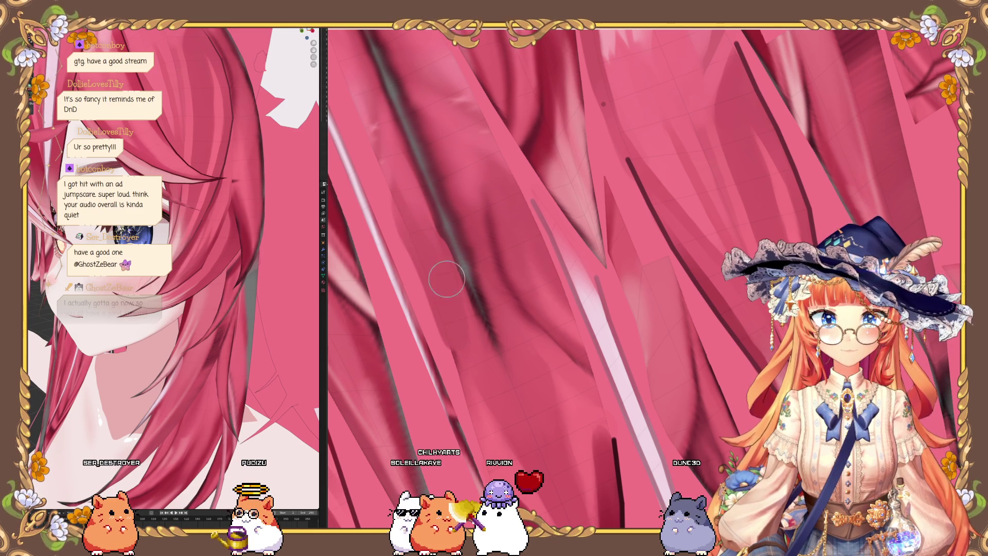
mouse_move(443, 245)
left_mouse_down()
mouse_move(469, 273)
mouse_move(474, 227)
mouse_move(474, 249)
mouse_move(437, 215)
mouse_move(435, 280)
mouse_move(465, 294)
mouse_move(525, 375)
mouse_move(470, 280)
mouse_move(501, 338)
mouse_move(490, 349)
mouse_move(477, 294)
mouse_move(453, 309)
mouse_move(455, 358)
mouse_move(437, 278)
mouse_move(447, 305)
left_mouse_up()
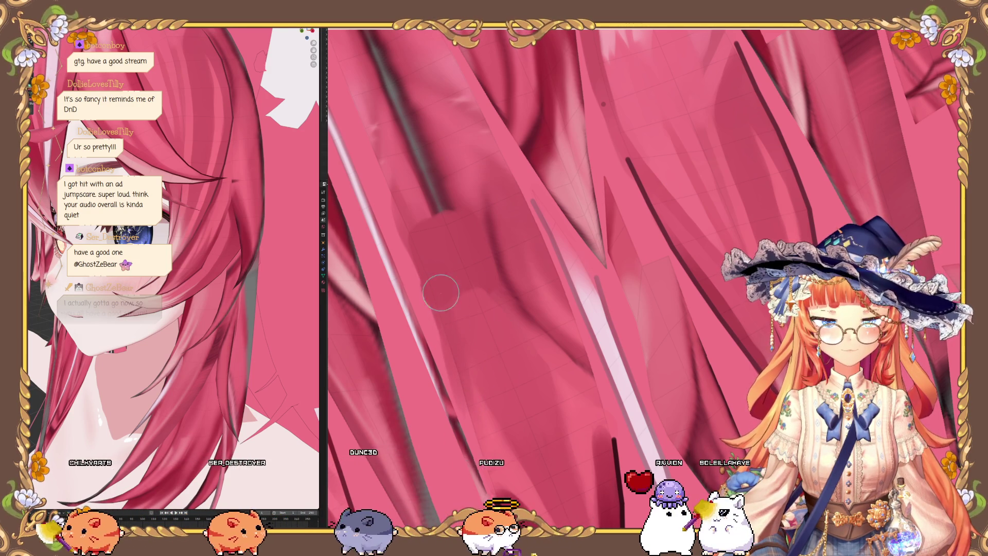
middle_click_drag(447, 305, 475, 320)
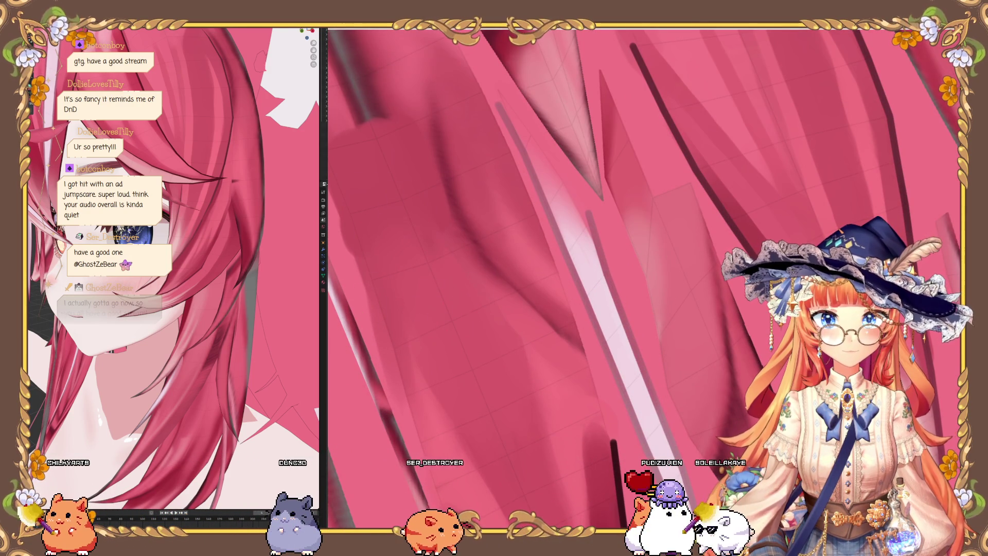
mouse_move(474, 320)
middle_mouse_down()
mouse_move(410, 214)
mouse_move(510, 380)
mouse_move(516, 369)
middle_mouse_up()
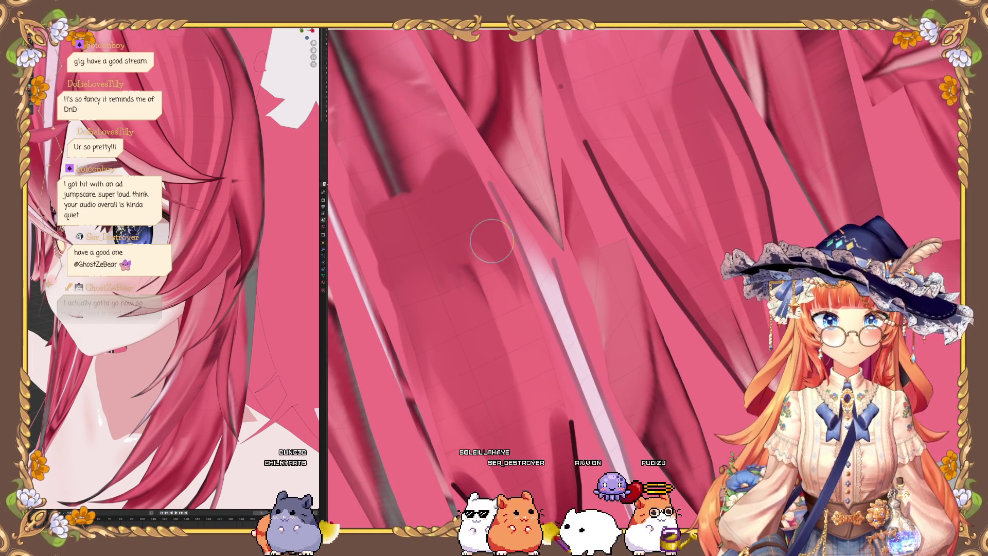
left_click_drag(461, 196, 545, 373)
Step: Smooth away the lower part of the dark diagonal streak
mouse_move(510, 401)
middle_mouse_down()
mouse_move(446, 302)
mouse_move(483, 354)
middle_mouse_up()
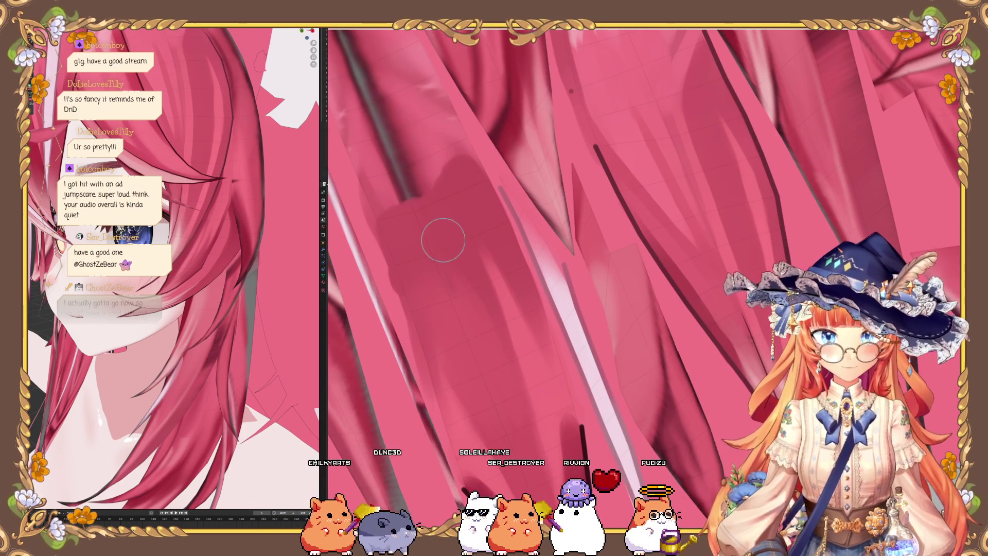
middle_click_drag(506, 413, 410, 238)
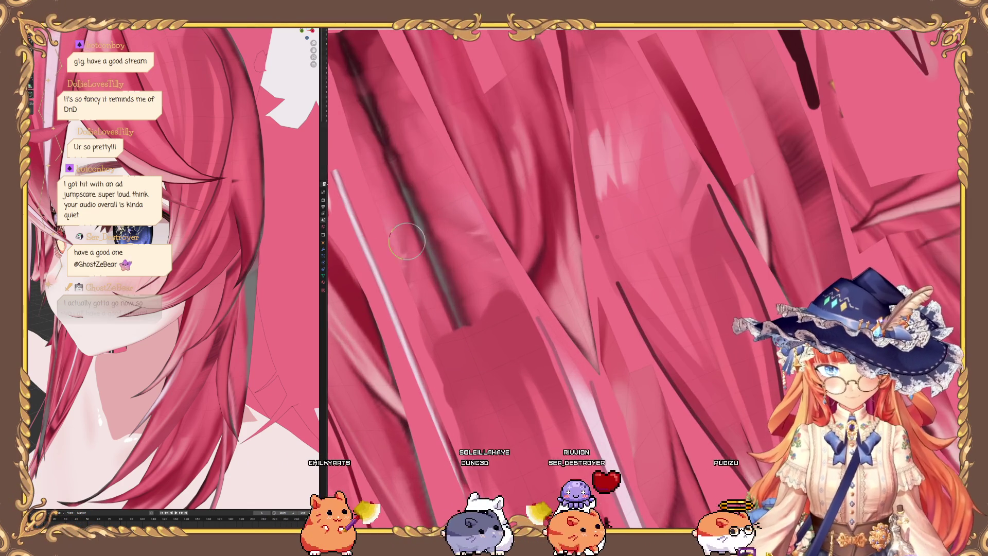
middle_click_drag(411, 345, 429, 402)
middle_click_drag(412, 311, 445, 304)
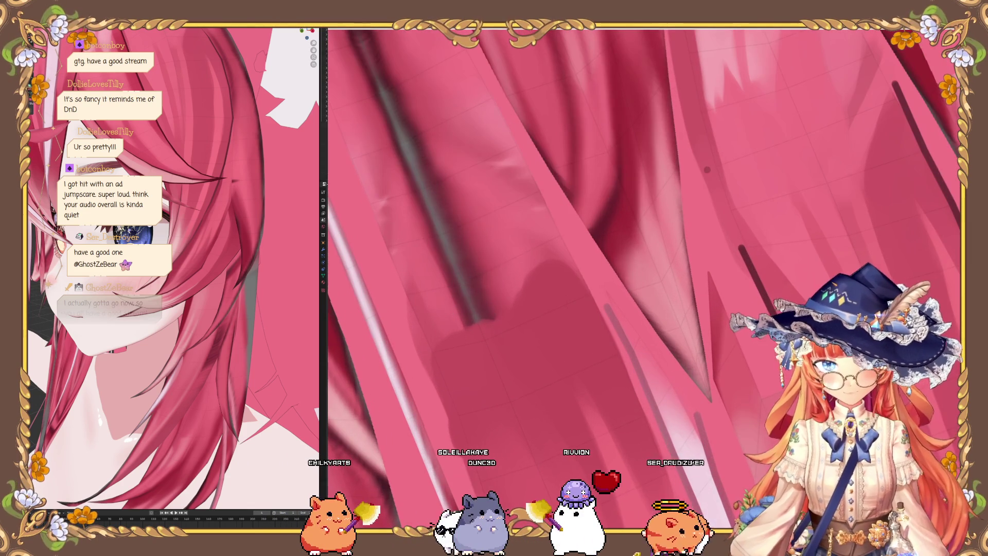
left_click_drag(515, 386, 413, 245)
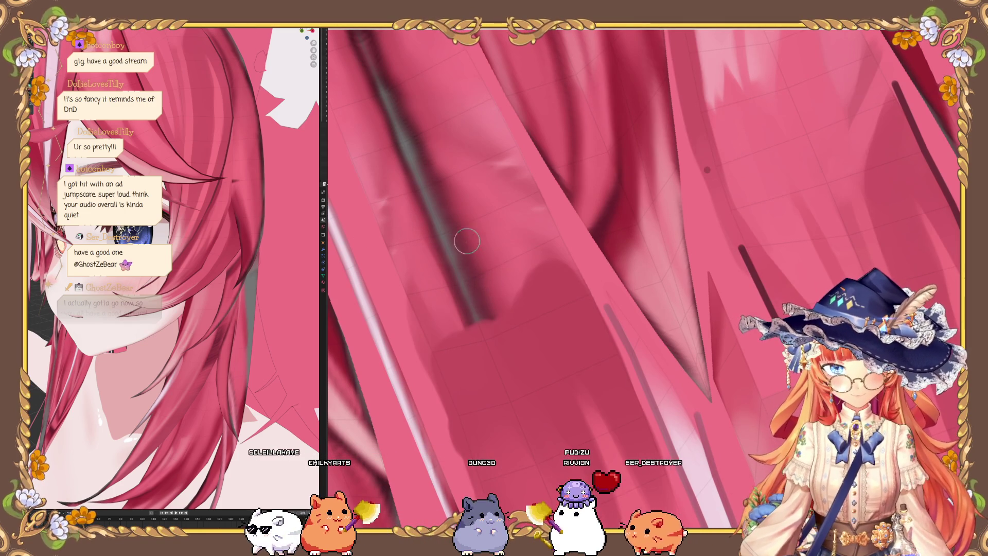
mouse_move(426, 280)
left_mouse_down()
mouse_move(424, 223)
mouse_move(477, 285)
mouse_move(507, 251)
mouse_move(446, 271)
left_mouse_up()
mouse_move(478, 203)
left_mouse_down()
mouse_move(434, 194)
mouse_move(453, 289)
left_mouse_up()
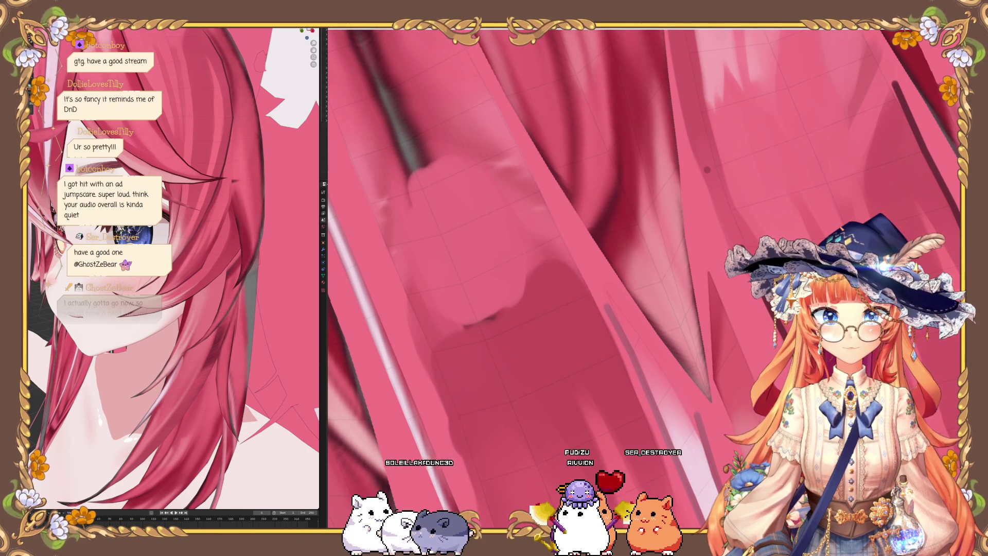
key("ctrl+z")
key("ctrl+shift+z")
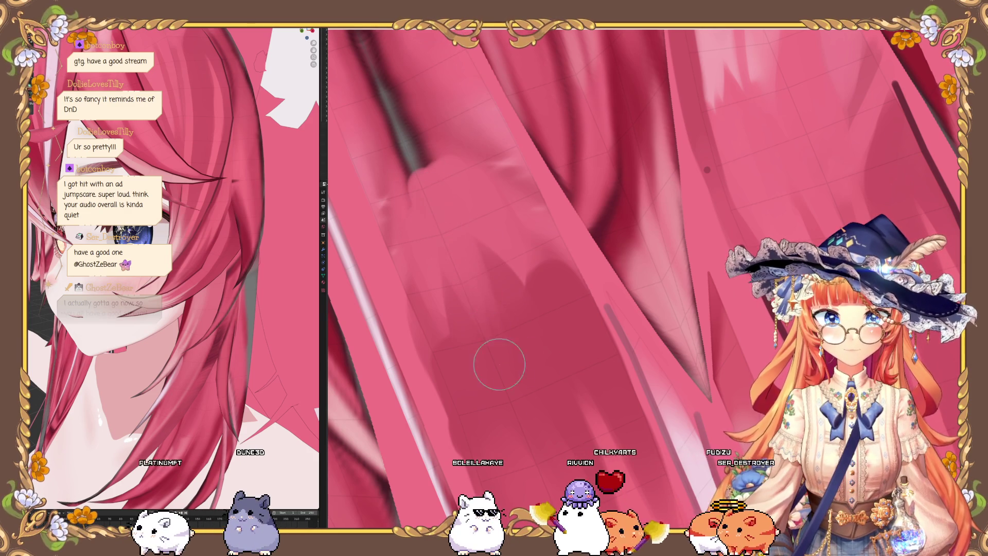
mouse_move(482, 403)
middle_mouse_down()
mouse_move(452, 412)
mouse_move(495, 267)
middle_mouse_up()
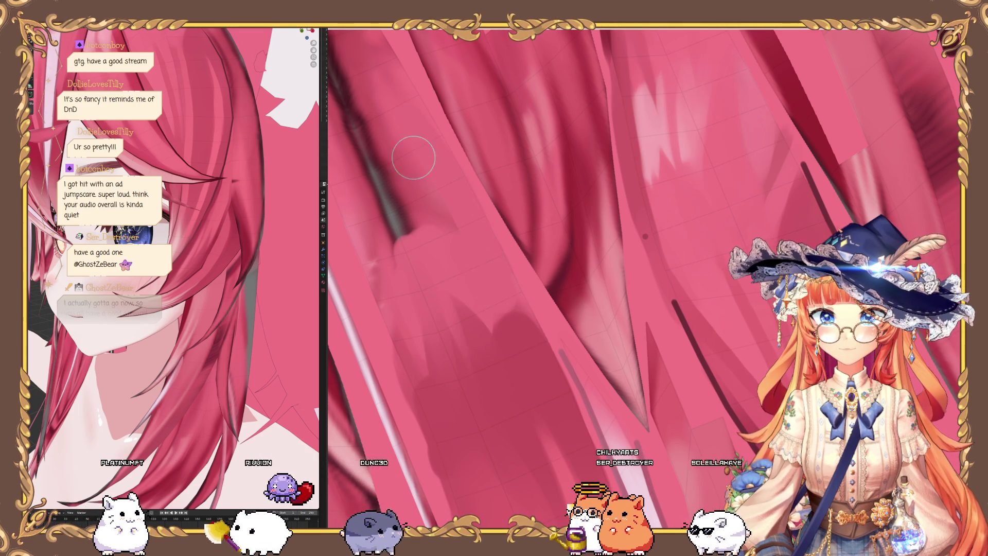
mouse_move(507, 322)
middle_mouse_down()
mouse_move(459, 360)
mouse_move(400, 151)
middle_mouse_up()
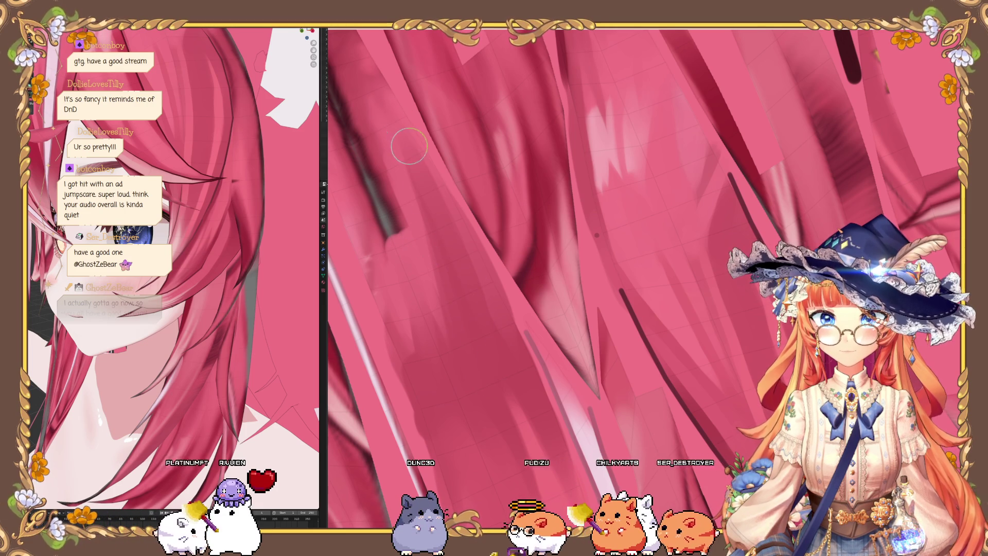
mouse_move(406, 137)
middle_mouse_down()
mouse_move(470, 364)
mouse_move(459, 326)
mouse_move(487, 358)
middle_mouse_up()
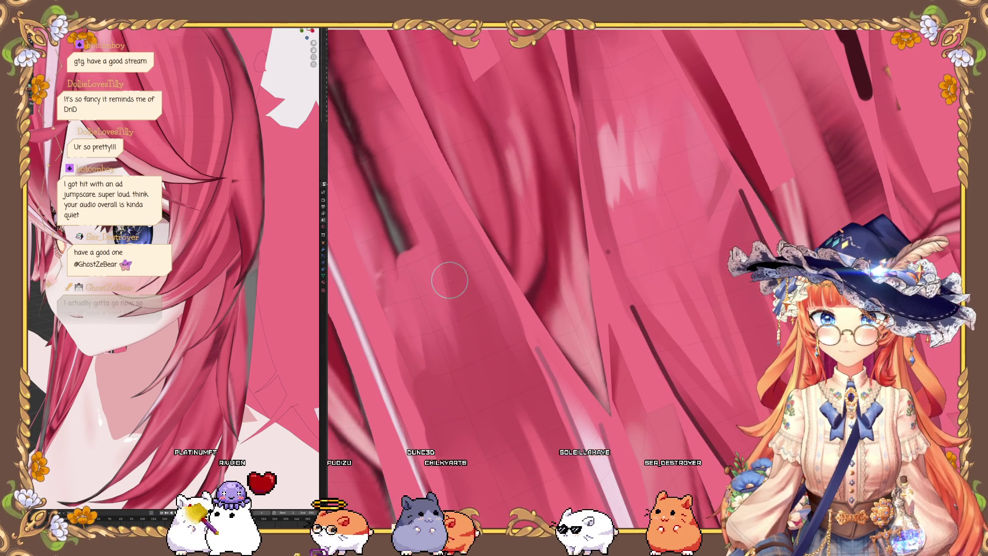
mouse_move(428, 196)
middle_mouse_down()
mouse_move(466, 375)
mouse_move(441, 375)
mouse_move(371, 216)
mouse_move(642, 280)
middle_mouse_up()
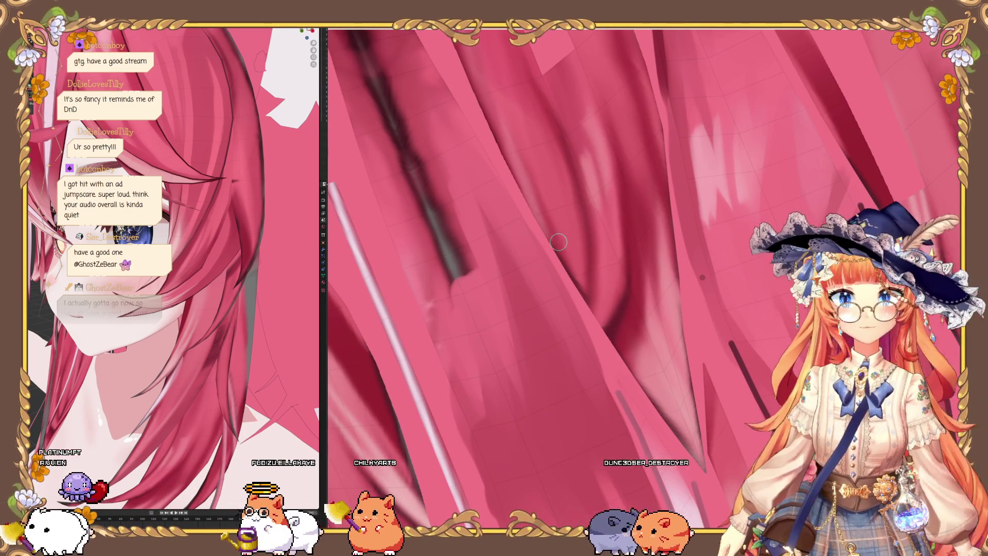
middle_click_drag(195, 134, 206, 246)
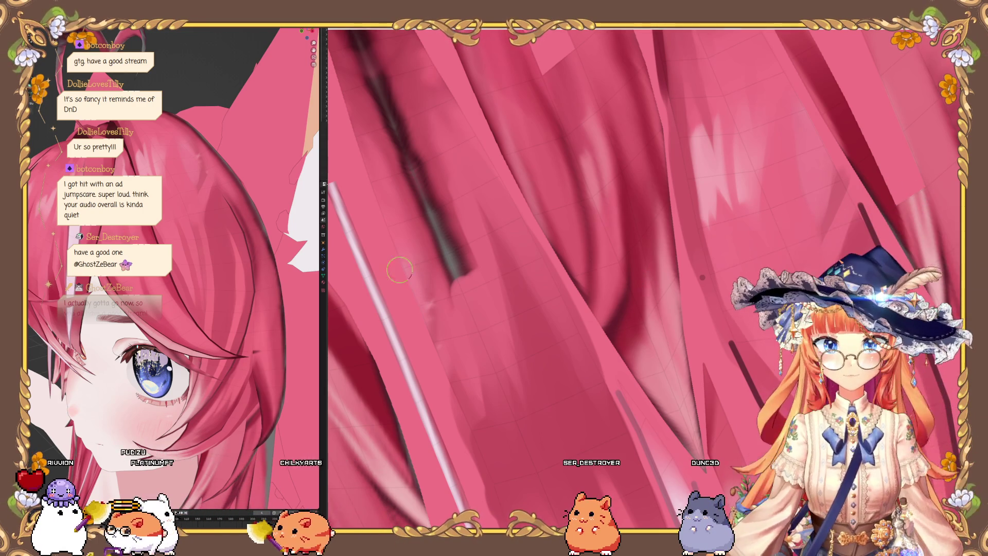
Step: Close in on the dark strand line and blend it with the Soften brush into a soft diagonal shadow
middle_click_drag(382, 285, 416, 277)
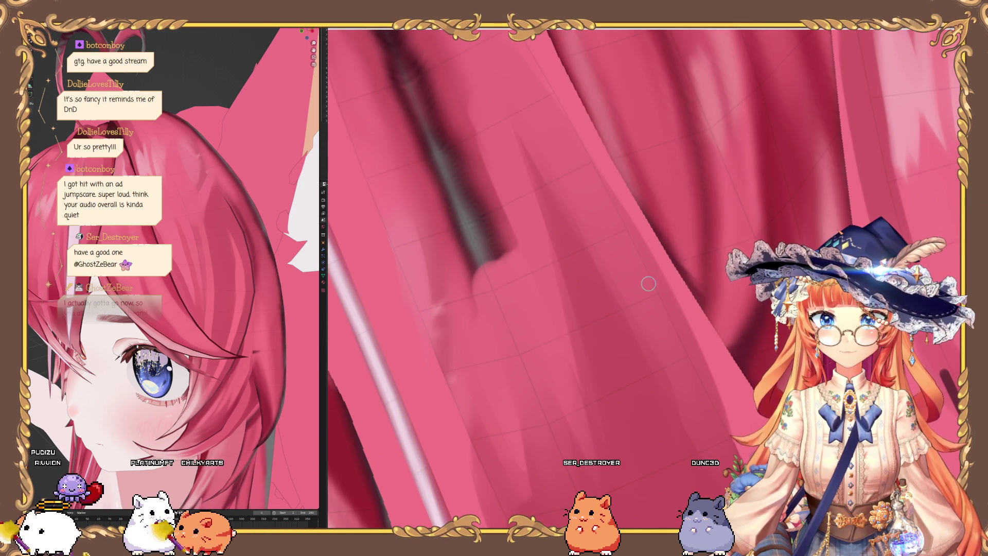
middle_click_drag(648, 283, 440, 343)
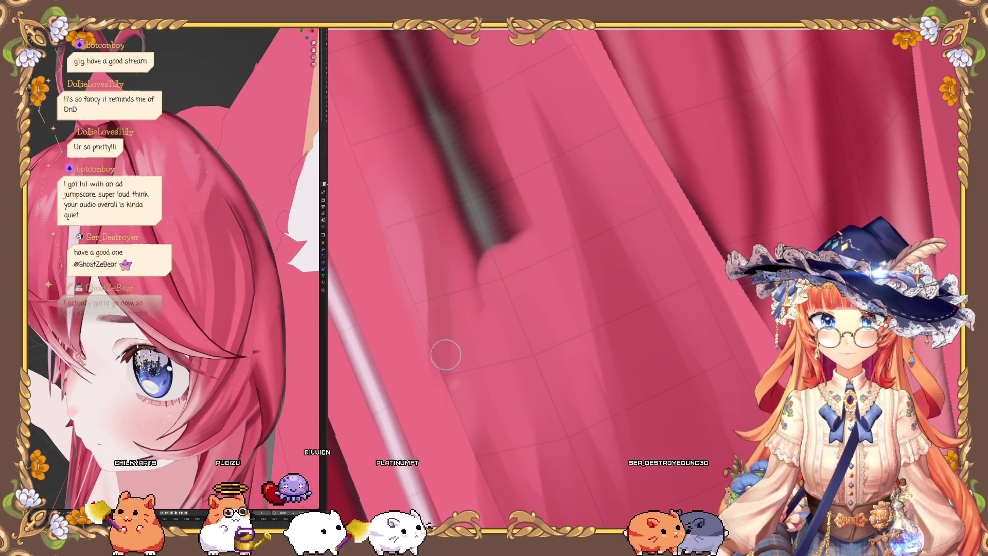
middle_click_drag(449, 378, 426, 276)
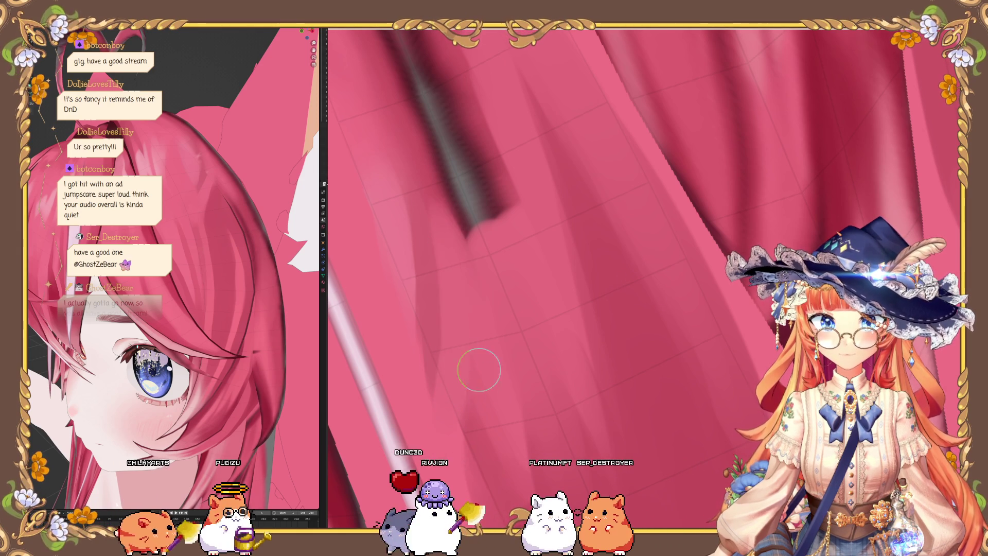
middle_click_drag(488, 386, 459, 273)
left_click_drag(452, 320, 388, 199)
middle_click_drag(429, 214, 439, 287)
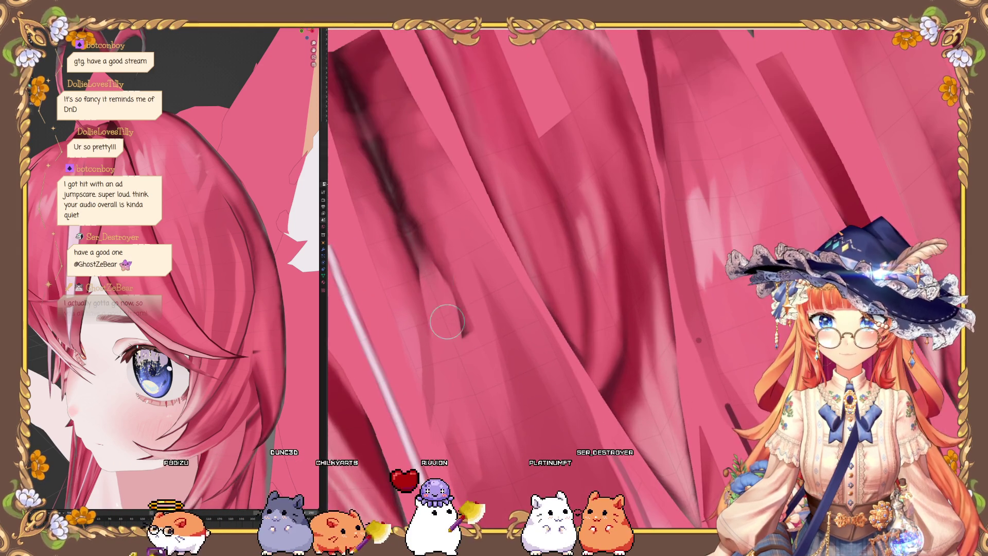
mouse_move(450, 353)
middle_mouse_down()
mouse_move(395, 282)
mouse_move(430, 341)
middle_mouse_up()
middle_click_drag(154, 196, 158, 224)
mouse_move(450, 338)
middle_mouse_down()
mouse_move(459, 426)
mouse_move(395, 199)
middle_mouse_up()
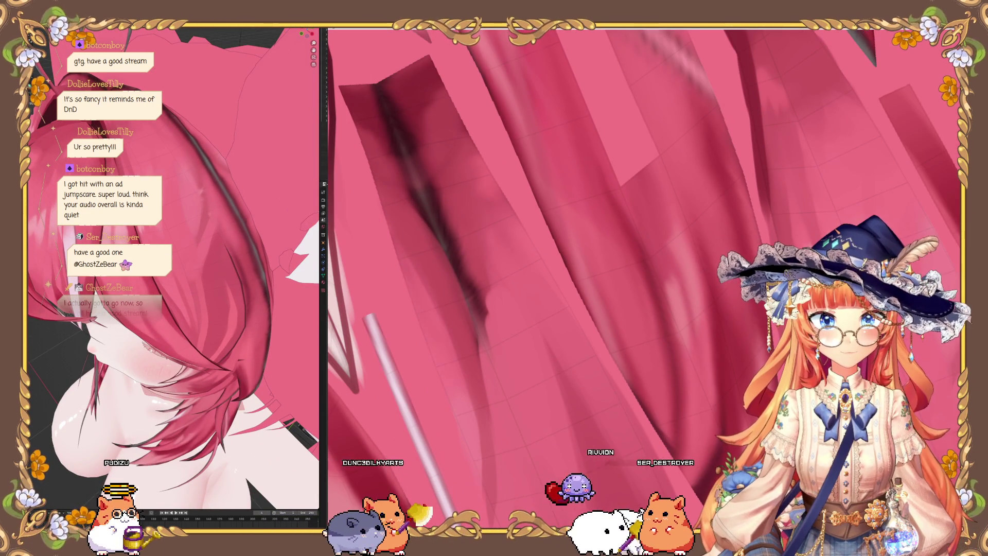
Step: Reshape and refine the dark fold shading on the hair
middle_click_drag(393, 222, 395, 221)
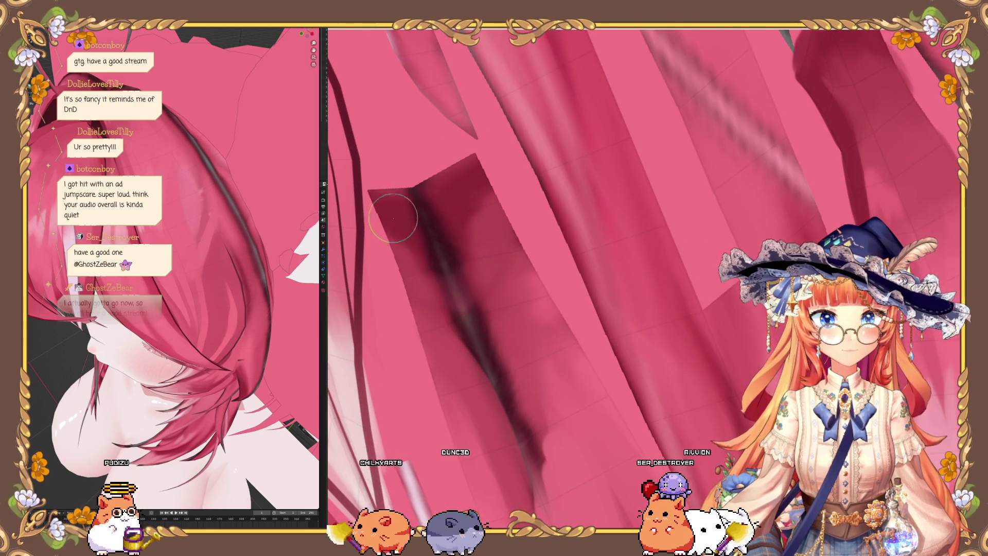
mouse_move(406, 210)
left_mouse_down()
mouse_move(459, 165)
mouse_move(397, 187)
mouse_move(470, 278)
left_mouse_up()
mouse_move(470, 278)
middle_mouse_down()
mouse_move(435, 265)
mouse_move(470, 218)
middle_mouse_up()
mouse_move(474, 218)
left_mouse_down()
mouse_move(496, 286)
mouse_move(450, 302)
left_mouse_up()
mouse_move(425, 287)
middle_mouse_down()
mouse_move(403, 287)
mouse_move(435, 331)
middle_mouse_up()
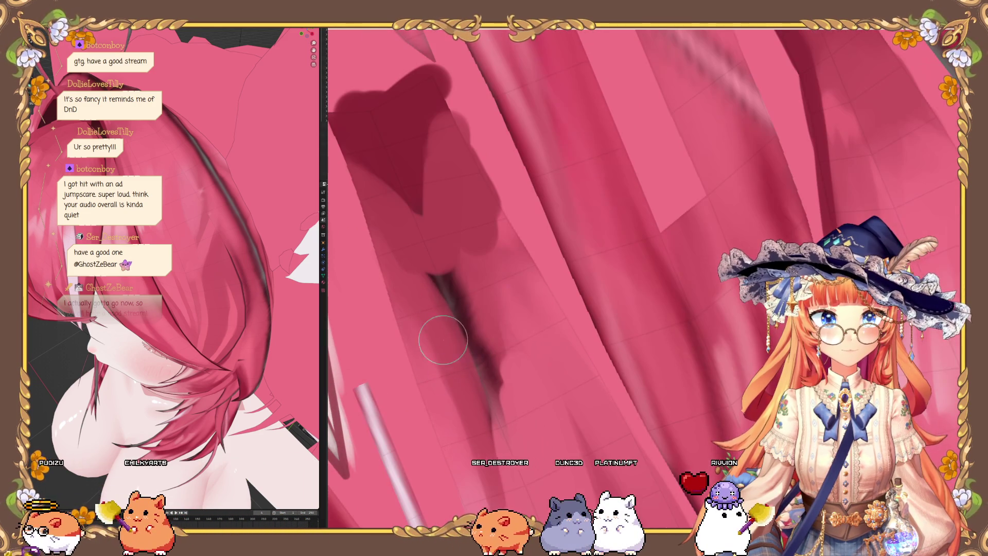
Step: Paint a soft dark shadow across the strands below the fold and check it from several angles
mouse_move(408, 251)
left_mouse_down()
mouse_move(470, 289)
mouse_move(530, 300)
left_mouse_up()
mouse_move(530, 300)
middle_mouse_down()
mouse_move(470, 379)
mouse_move(481, 444)
middle_mouse_up()
mouse_move(462, 322)
middle_mouse_down()
mouse_move(419, 232)
mouse_move(441, 218)
middle_mouse_up()
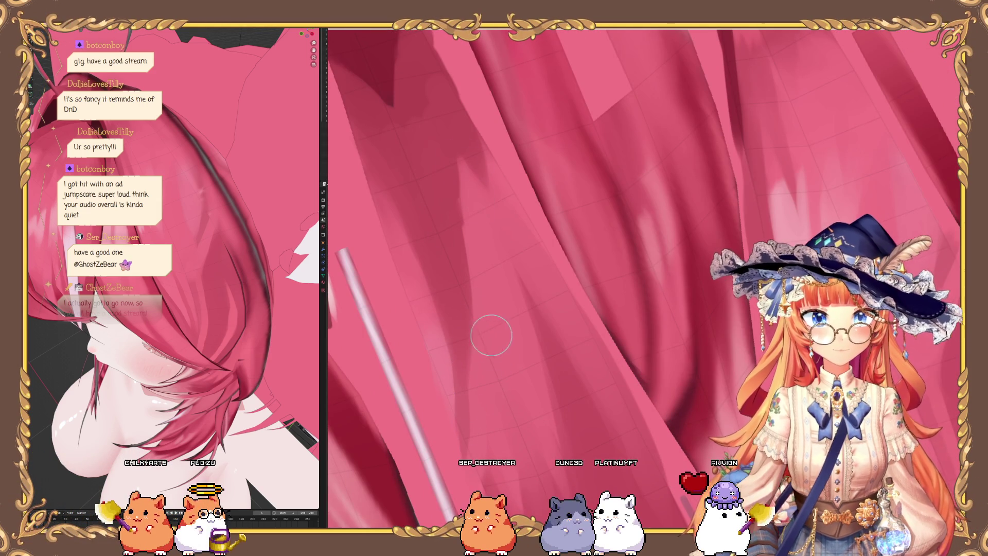
mouse_move(448, 111)
middle_mouse_down()
mouse_move(504, 312)
mouse_move(556, 338)
middle_mouse_up()
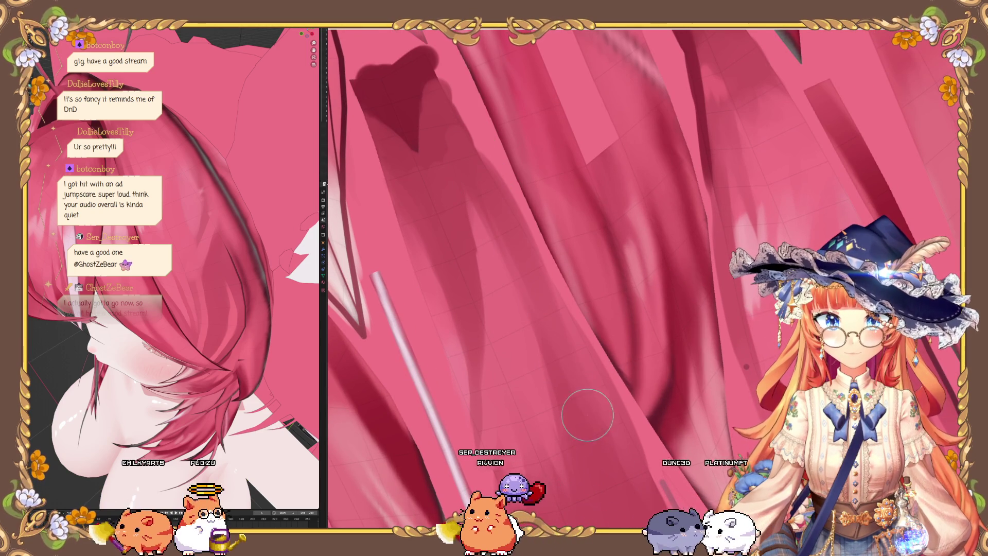
middle_click_drag(540, 355, 495, 323)
mouse_move(476, 217)
middle_mouse_down()
mouse_move(441, 165)
mouse_move(453, 265)
middle_mouse_up()
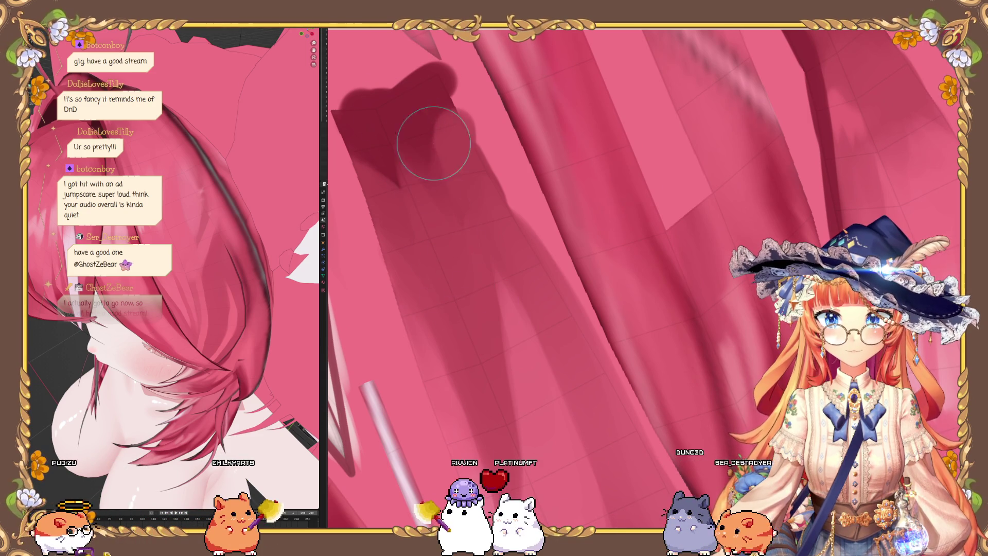
mouse_move(439, 378)
middle_mouse_down()
mouse_move(419, 364)
mouse_move(374, 202)
middle_mouse_up()
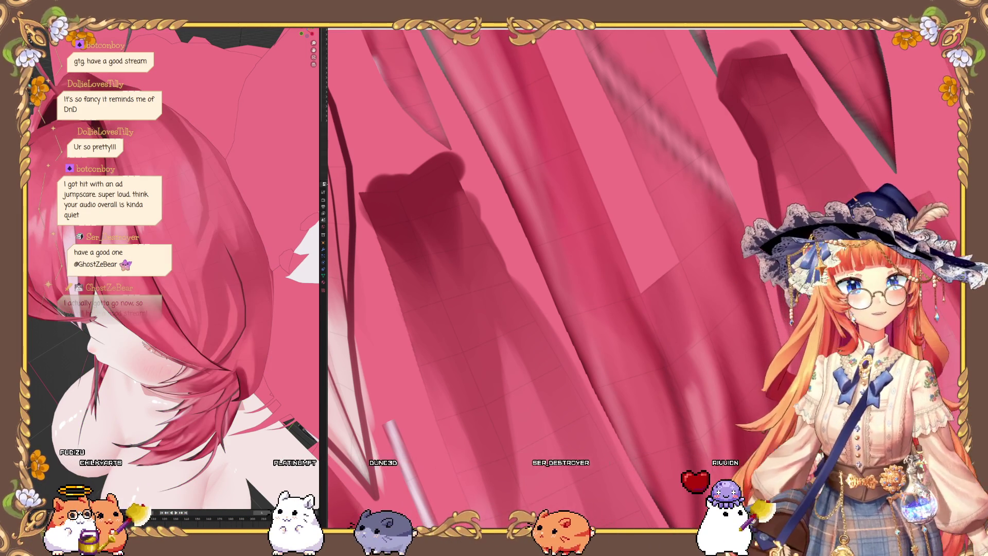
mouse_move(175, 185)
middle_mouse_down()
mouse_move(177, 163)
mouse_move(179, 227)
mouse_move(180, 206)
middle_mouse_up()
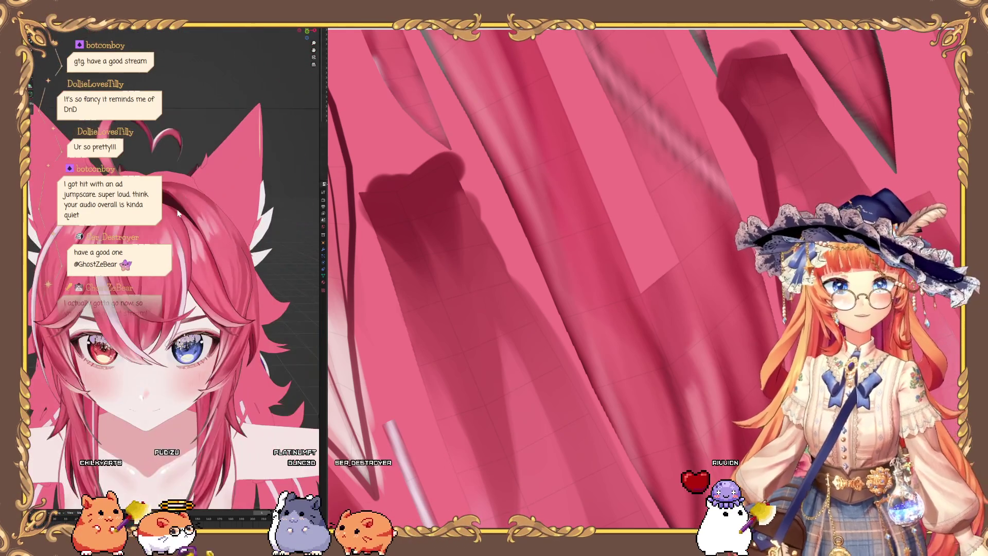
mouse_move(124, 242)
middle_mouse_down()
mouse_move(126, 213)
mouse_move(166, 189)
mouse_move(156, 212)
mouse_move(170, 206)
middle_mouse_up()
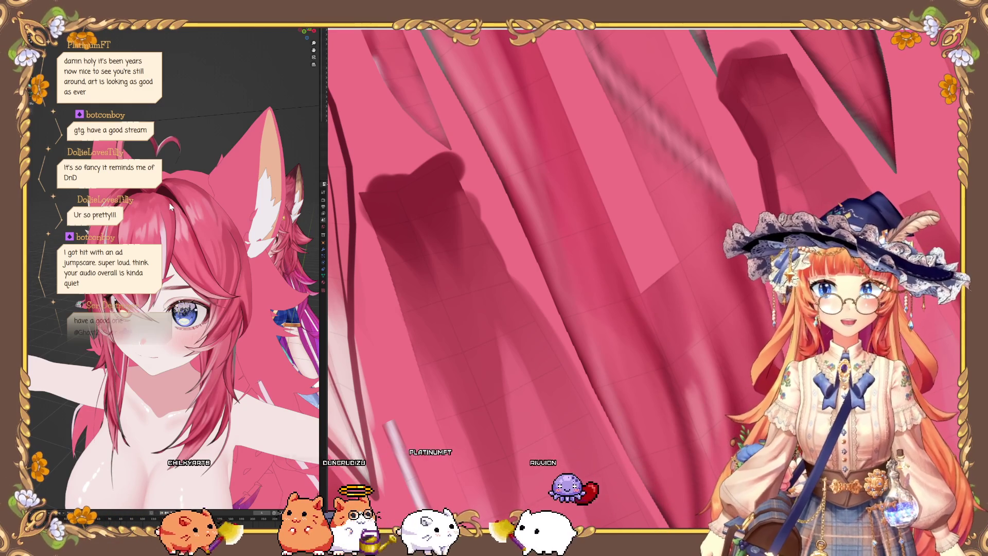
middle_click_drag(168, 203, 177, 206)
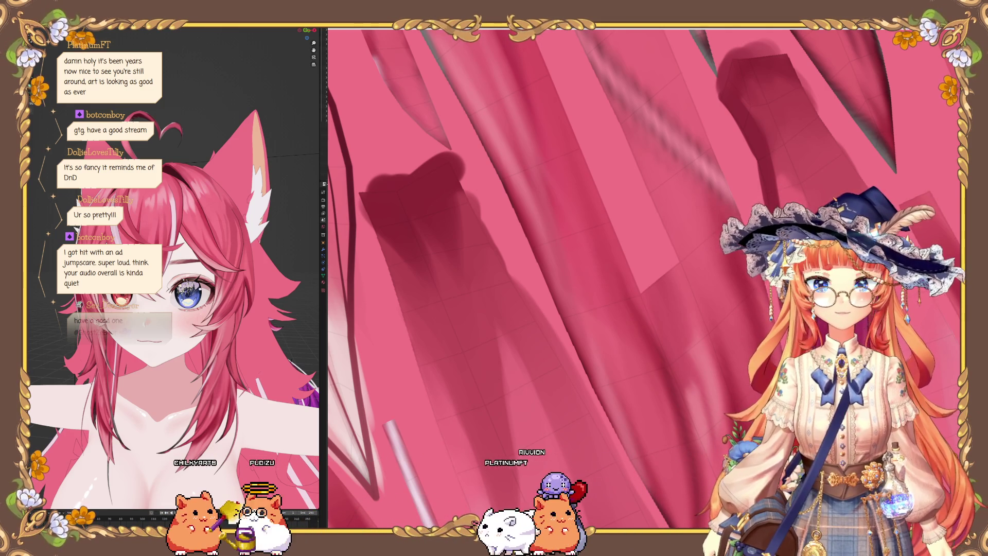
mouse_move(175, 227)
middle_mouse_down()
mouse_move(153, 226)
mouse_move(163, 229)
middle_mouse_up()
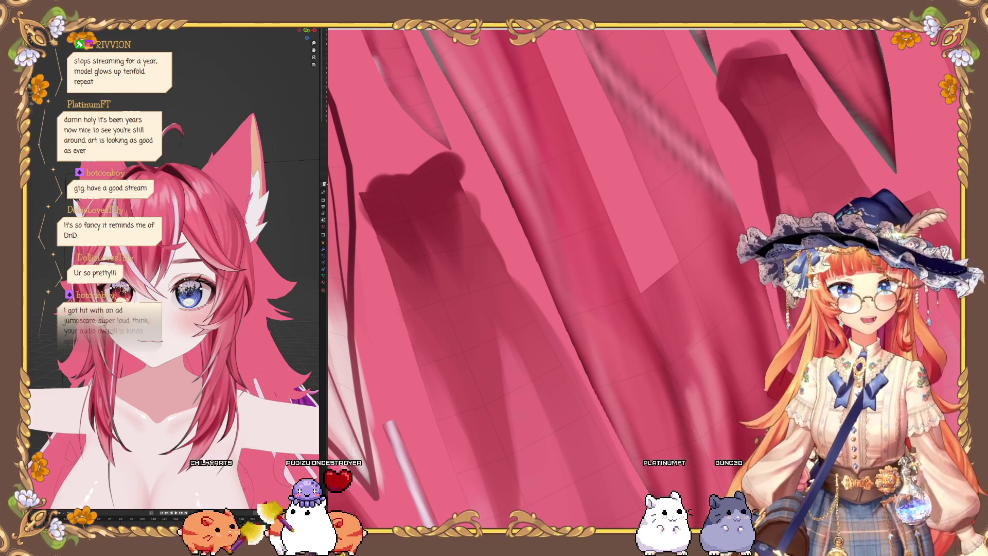
scroll(183, 218, "up", 6)
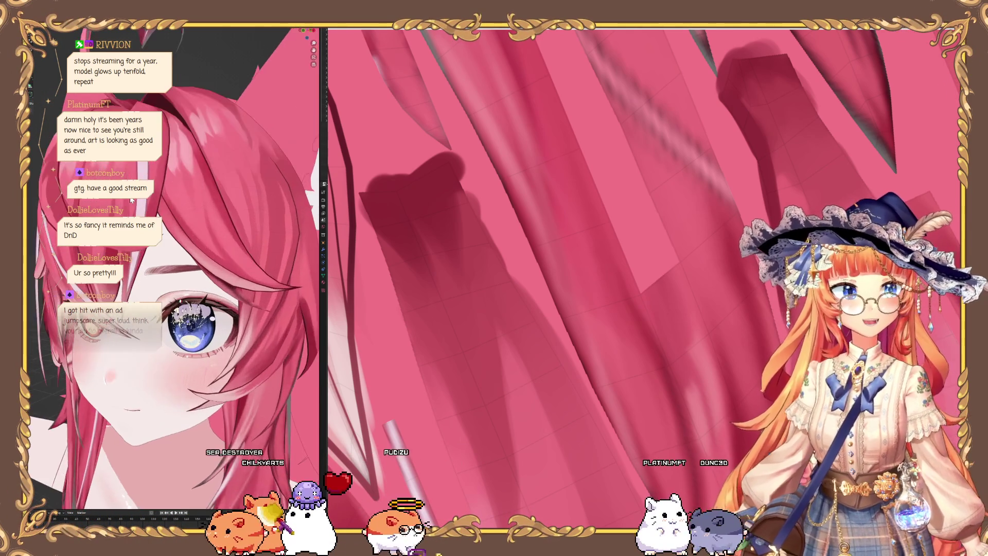
mouse_move(183, 219)
middle_mouse_down()
mouse_move(149, 201)
mouse_move(142, 214)
middle_mouse_up()
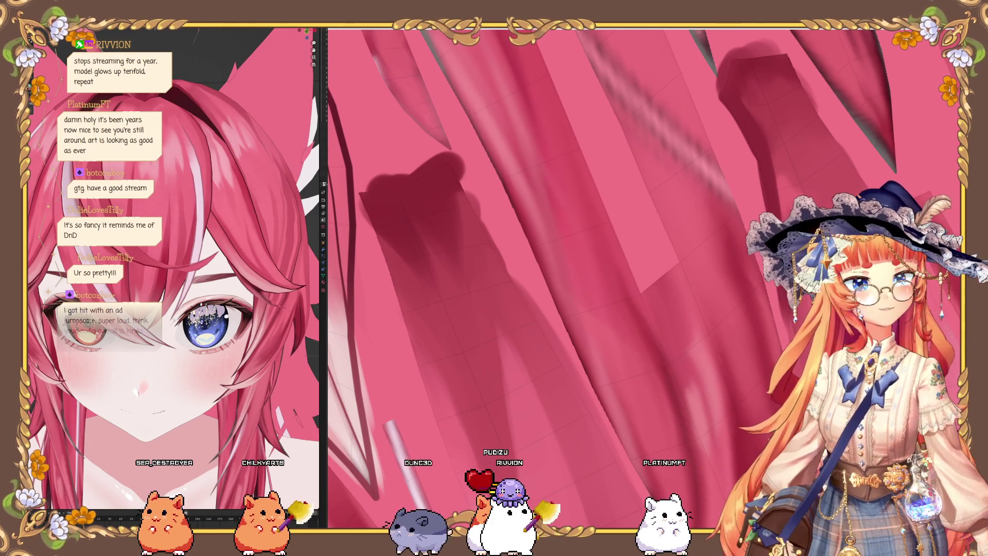
mouse_move(142, 214)
middle_mouse_down()
mouse_move(163, 128)
mouse_move(141, 178)
mouse_move(174, 170)
mouse_move(144, 175)
mouse_move(162, 174)
mouse_move(185, 150)
middle_mouse_up()
left_click_drag(304, 32, 270, 68)
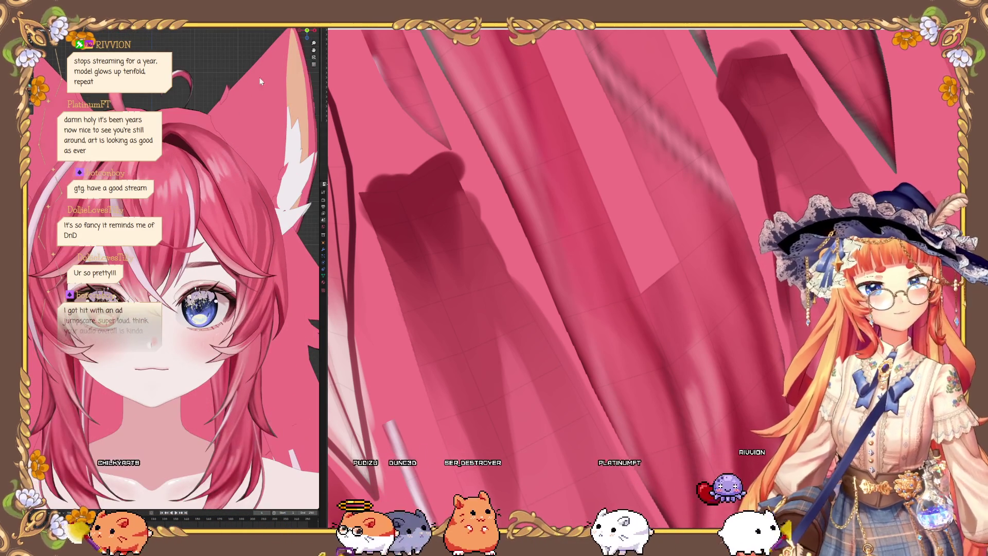
mouse_move(233, 194)
middle_mouse_down()
mouse_move(191, 209)
mouse_move(187, 238)
mouse_move(177, 207)
mouse_move(204, 203)
mouse_move(171, 204)
mouse_move(223, 202)
middle_mouse_up()
mouse_move(573, 227)
middle_mouse_down()
mouse_move(413, 214)
mouse_move(453, 319)
mouse_move(483, 289)
mouse_move(507, 189)
middle_mouse_up()
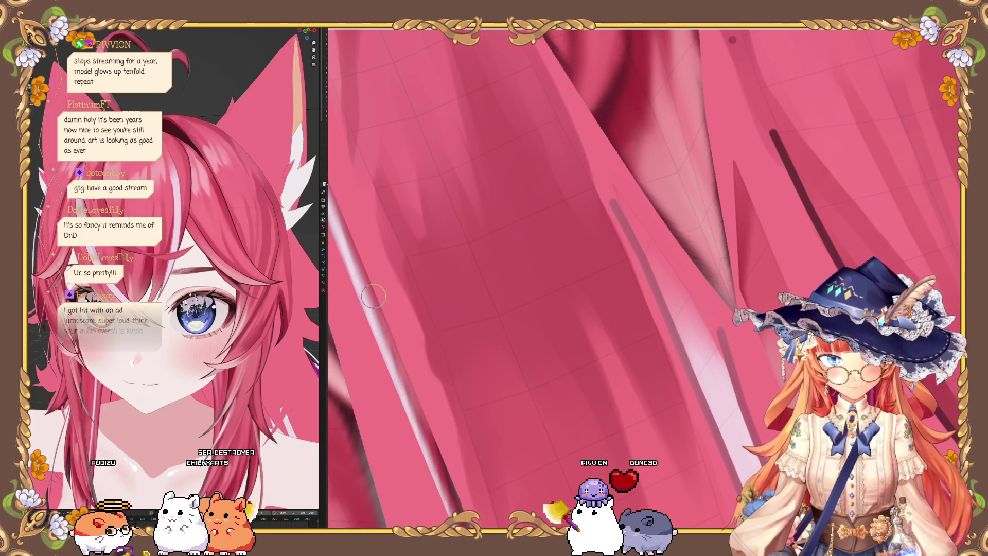
mouse_move(443, 314)
middle_mouse_down()
mouse_move(426, 214)
mouse_move(454, 316)
middle_mouse_up()
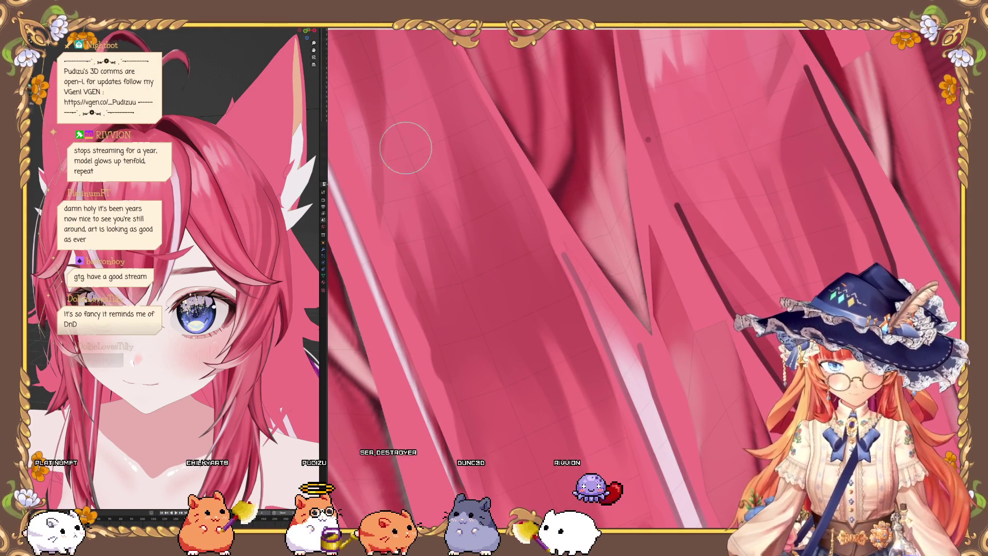
middle_click_drag(490, 348, 413, 168)
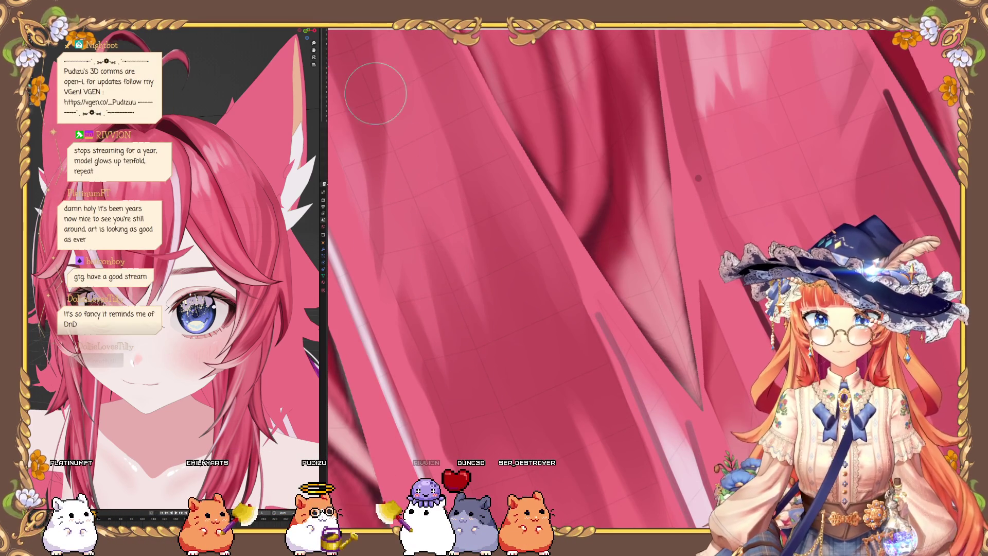
middle_click_drag(429, 229, 437, 197)
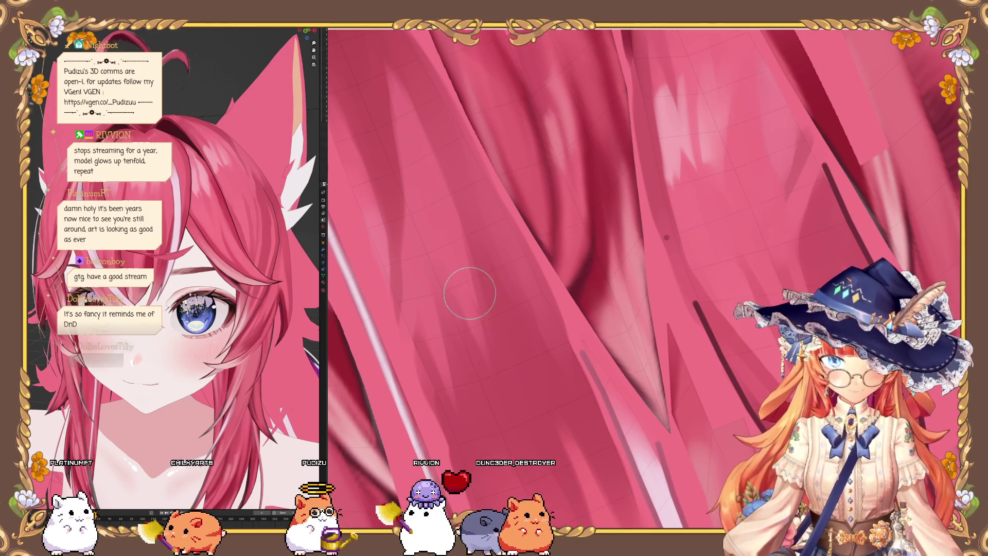
mouse_move(503, 400)
middle_mouse_down()
mouse_move(376, 165)
mouse_move(448, 357)
mouse_move(401, 195)
mouse_move(408, 220)
middle_mouse_up()
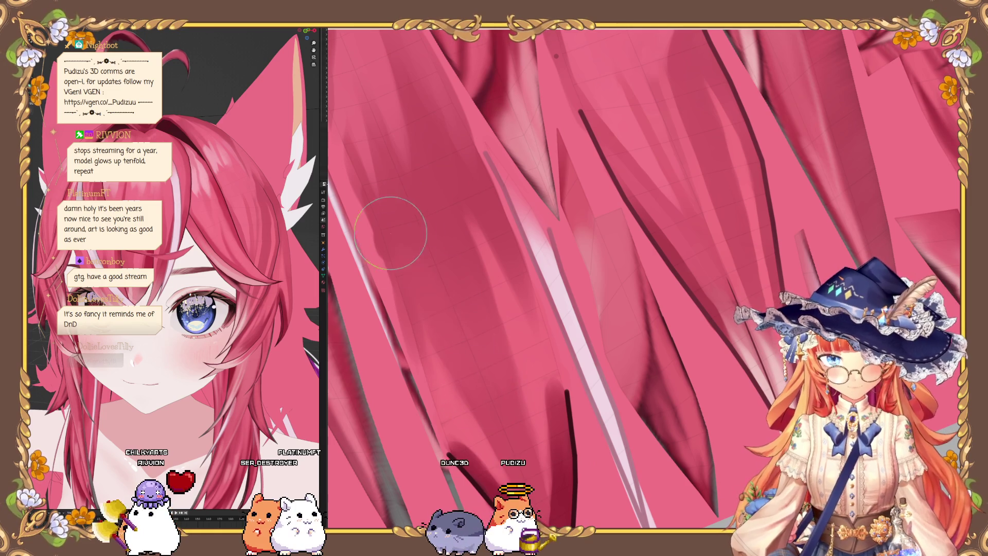
scroll(425, 249, "down", 5)
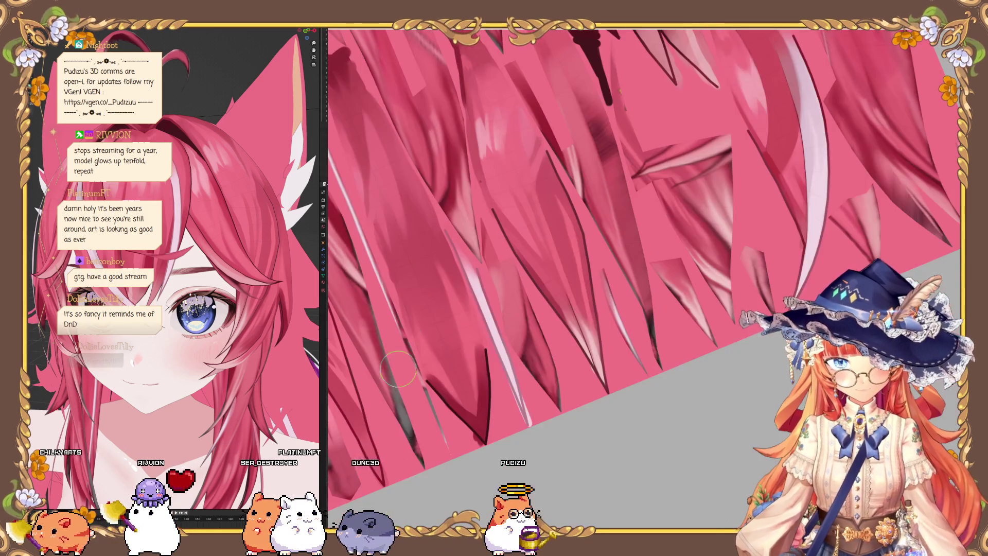
Step: Frame the hair texture plane and paint dark red shadow smears between the upper strands
scroll(425, 282, "up", 6)
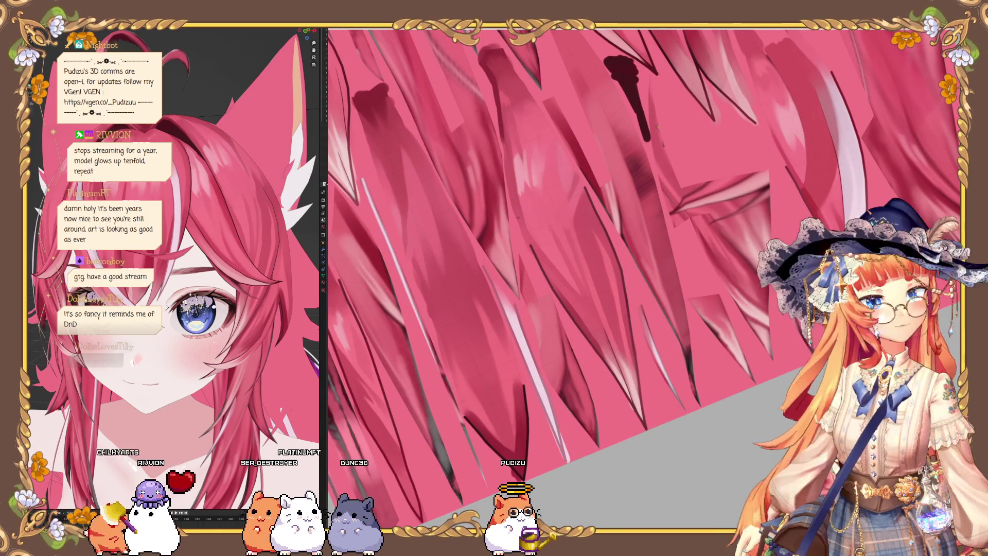
mouse_move(172, 241)
middle_mouse_down()
mouse_move(180, 243)
mouse_move(172, 241)
mouse_move(184, 223)
mouse_move(175, 234)
mouse_move(164, 225)
middle_mouse_up()
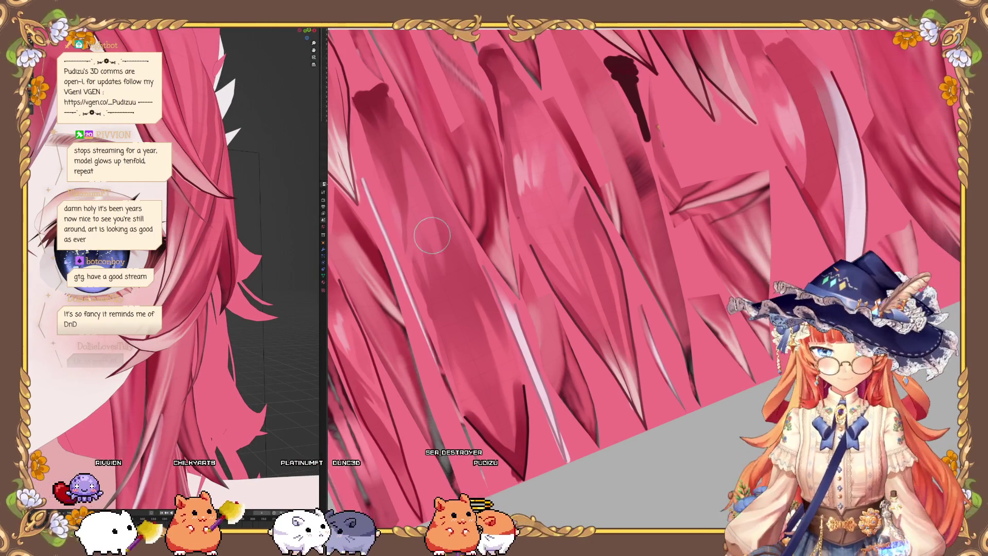
middle_click_drag(423, 238, 559, 234)
mouse_move(421, 251)
middle_mouse_down()
mouse_move(420, 408)
mouse_move(445, 265)
mouse_move(470, 253)
mouse_move(453, 397)
mouse_move(514, 393)
mouse_move(535, 366)
middle_mouse_up()
scroll(536, 365, "up", 2)
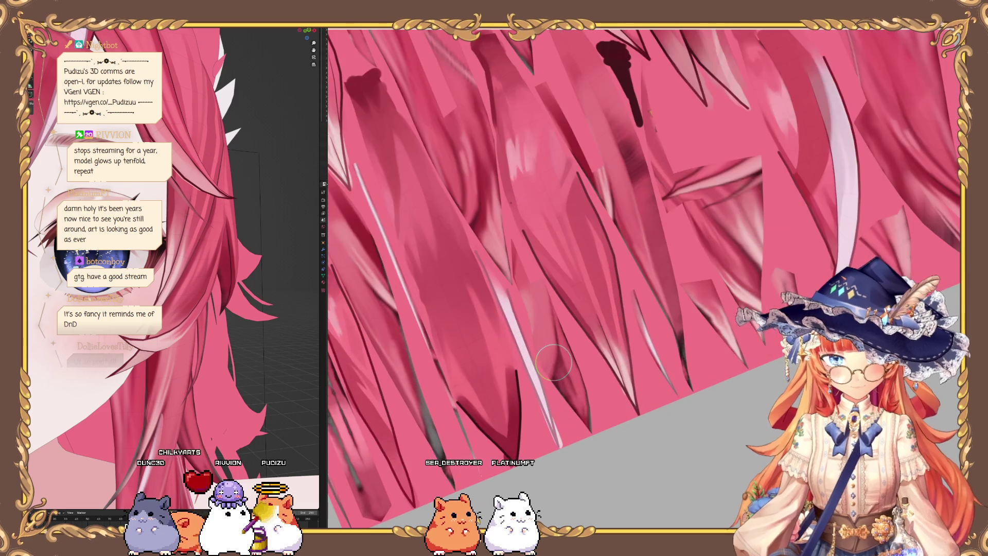
scroll(514, 432, "down", 2)
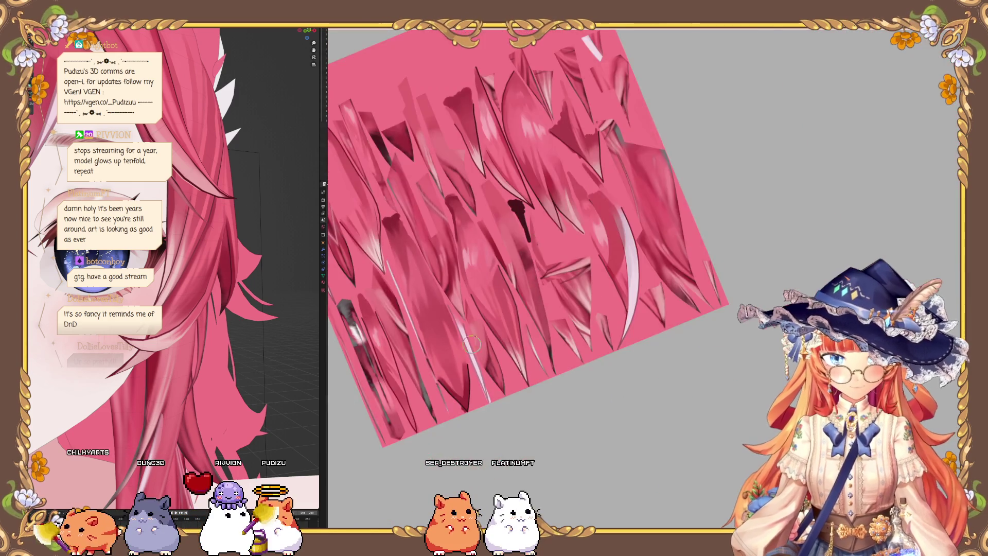
scroll(464, 371, "up", 5)
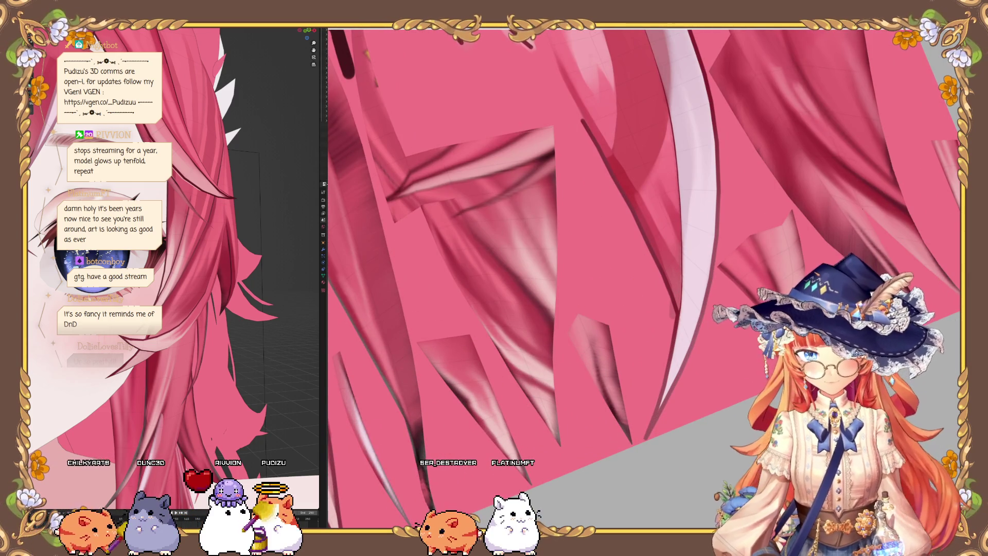
scroll(548, 335, "up", 1)
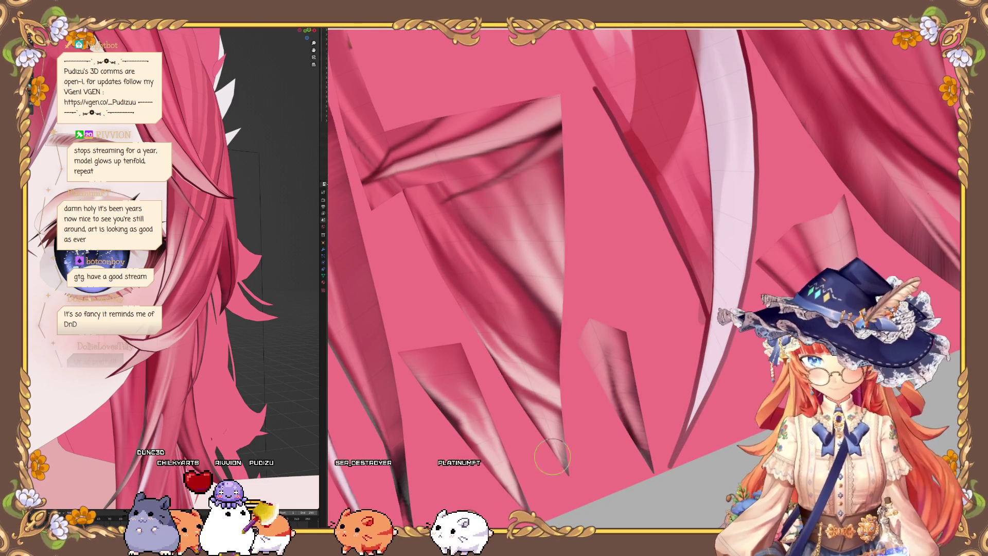
mouse_move(514, 361)
left_mouse_down()
mouse_move(496, 342)
mouse_move(523, 287)
mouse_move(551, 261)
mouse_move(484, 280)
mouse_move(455, 324)
left_mouse_up()
middle_click_drag(455, 324, 402, 164)
left_click_drag(402, 165, 420, 285)
middle_click_drag(420, 286, 396, 148)
mouse_move(397, 148)
left_mouse_down()
mouse_move(391, 123)
mouse_move(399, 154)
left_mouse_up()
Step: Add broad dark vertical shadow strokes down the hair strands
mouse_move(453, 281)
left_mouse_down()
mouse_move(474, 349)
mouse_move(536, 417)
mouse_move(556, 406)
mouse_move(576, 293)
mouse_move(553, 248)
left_mouse_up()
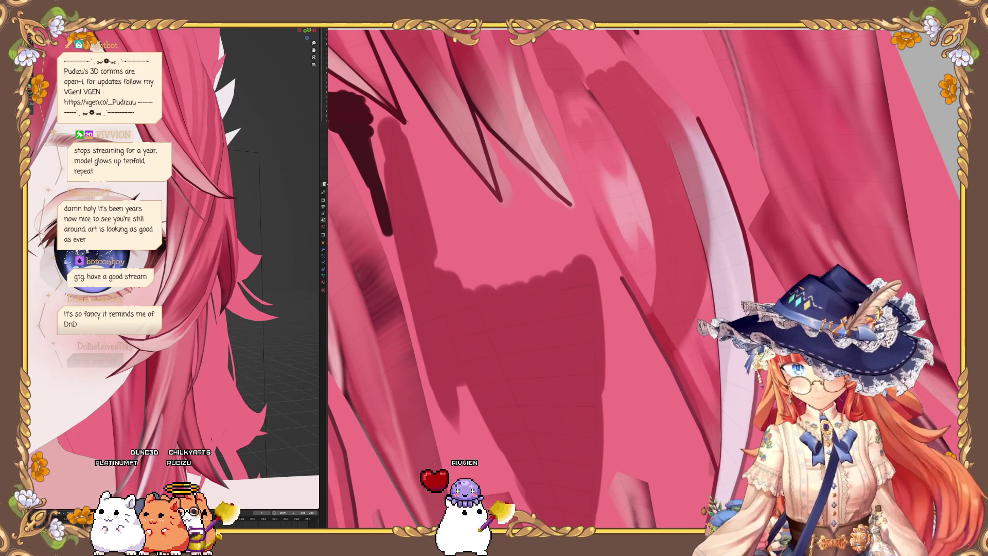
middle_click_drag(484, 281, 580, 265)
left_click_drag(580, 265, 601, 470)
mouse_move(601, 470)
middle_mouse_down()
mouse_move(566, 329)
mouse_move(534, 333)
middle_mouse_up()
Step: Darken the remaining gaps beside the hair strands with further dark strokes
mouse_move(512, 260)
left_mouse_down()
mouse_move(547, 221)
mouse_move(468, 199)
mouse_move(550, 466)
mouse_move(545, 353)
mouse_move(505, 214)
left_mouse_up()
mouse_move(505, 214)
middle_mouse_down()
mouse_move(649, 283)
mouse_move(438, 212)
middle_mouse_up()
left_click_drag(437, 211, 439, 206)
mouse_move(440, 205)
middle_mouse_down()
mouse_move(503, 379)
mouse_move(405, 221)
mouse_move(491, 442)
middle_mouse_up()
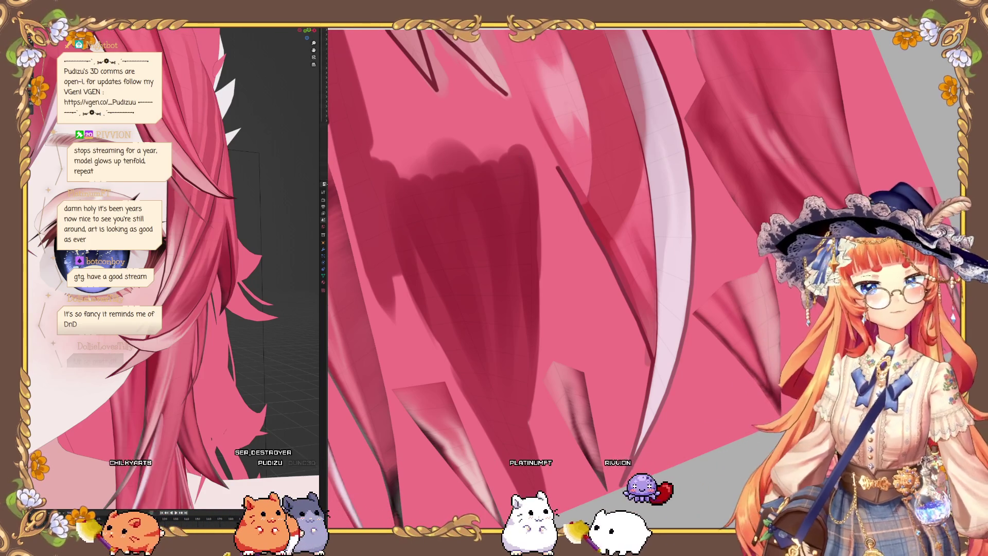
mouse_move(195, 241)
middle_mouse_down()
mouse_move(209, 218)
mouse_move(182, 243)
mouse_move(203, 263)
mouse_move(151, 258)
mouse_move(160, 262)
middle_mouse_up()
middle_click_drag(530, 233, 740, 278)
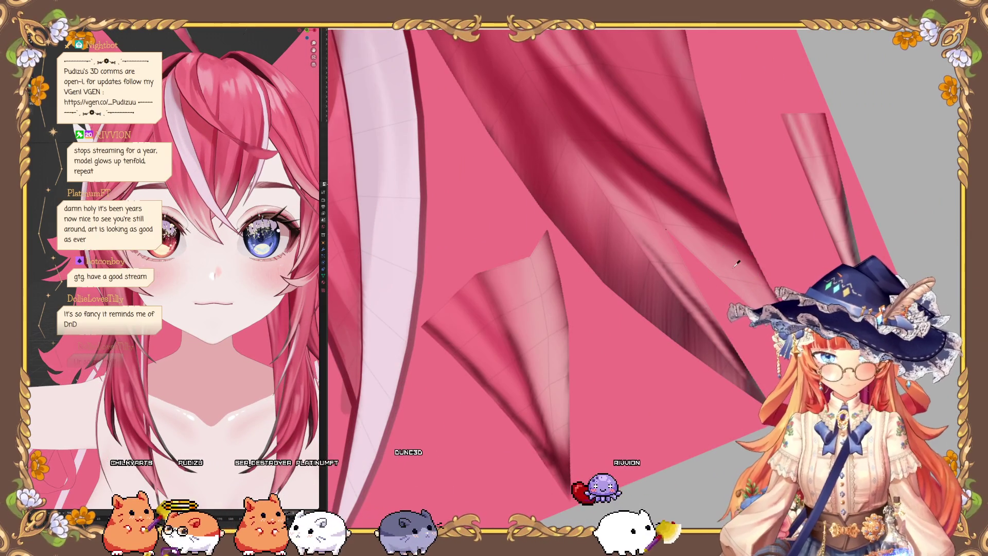
Step: Shrink the brush with F and paint a small lighter pink stroke at the shadow's tip
scroll(459, 242, "down", 5)
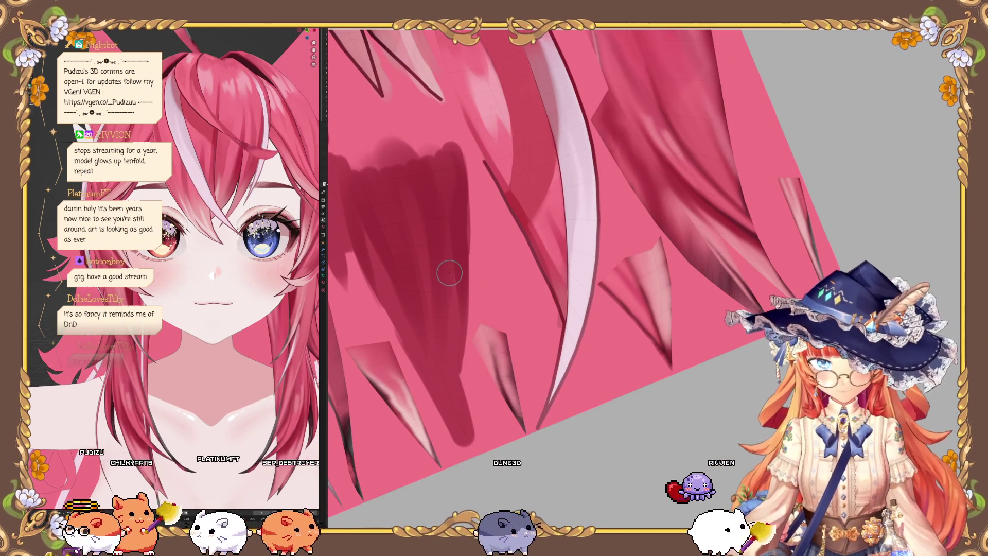
scroll(425, 369, "up", 4)
key("f")
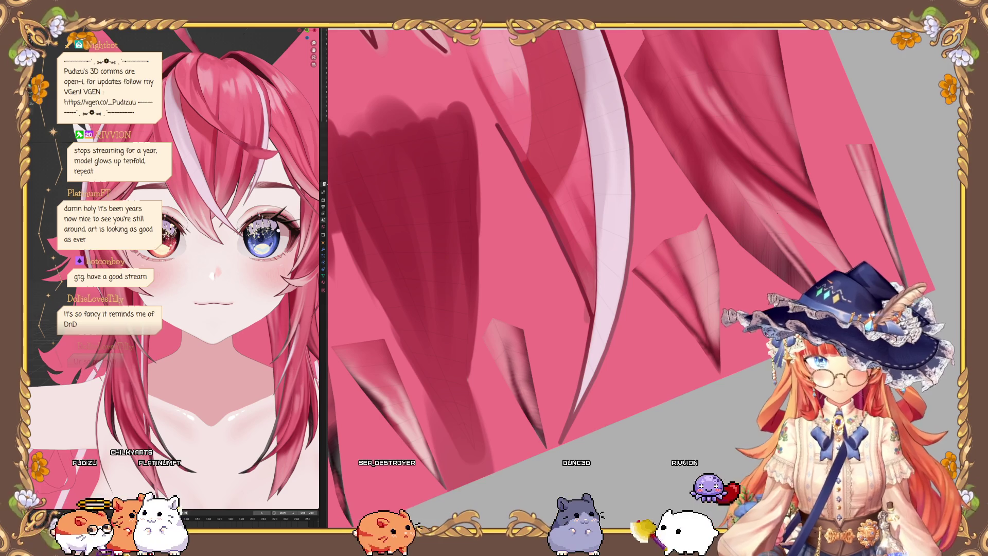
left_click(415, 415)
scroll(415, 415, "up", 2)
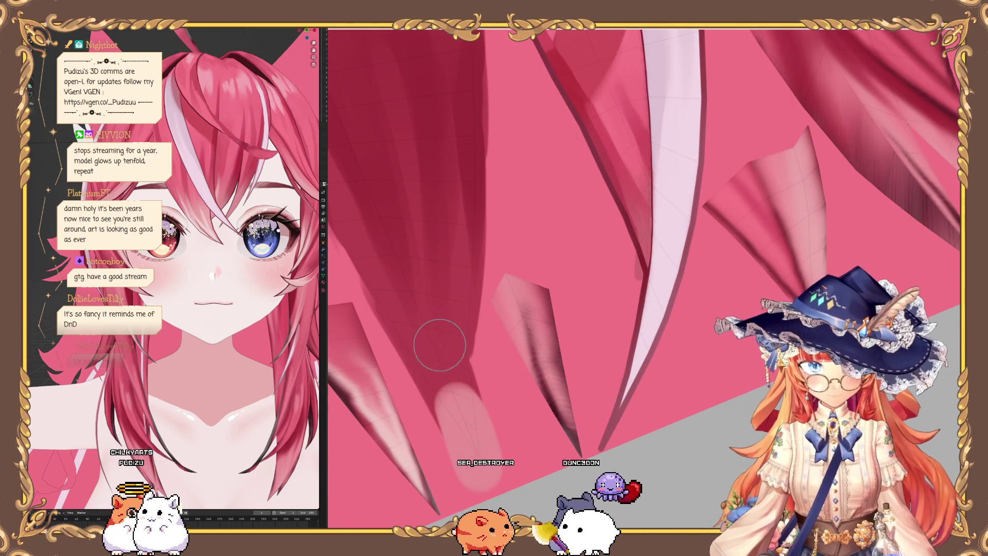
mouse_move(480, 493)
left_mouse_down()
mouse_move(415, 276)
mouse_move(445, 262)
left_mouse_up()
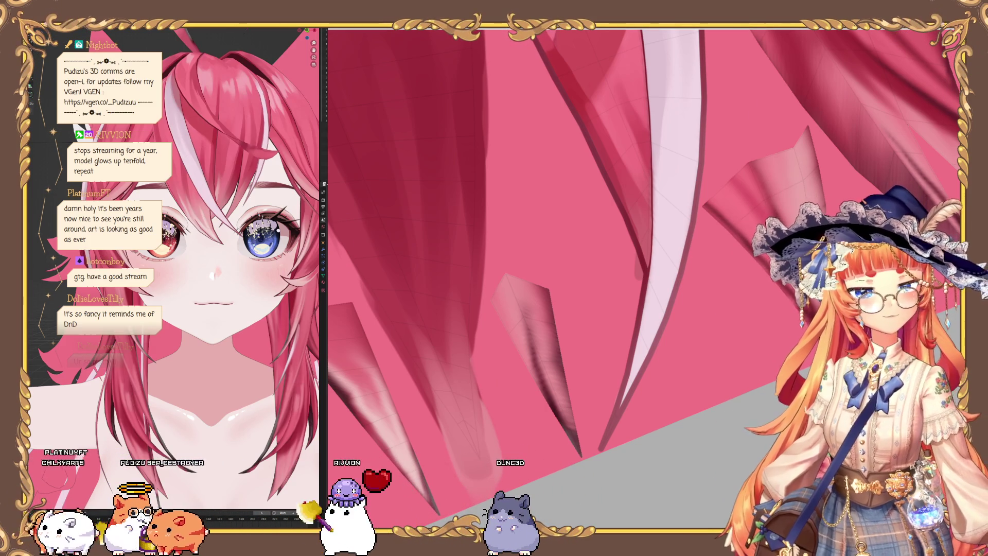
left_click(307, 28)
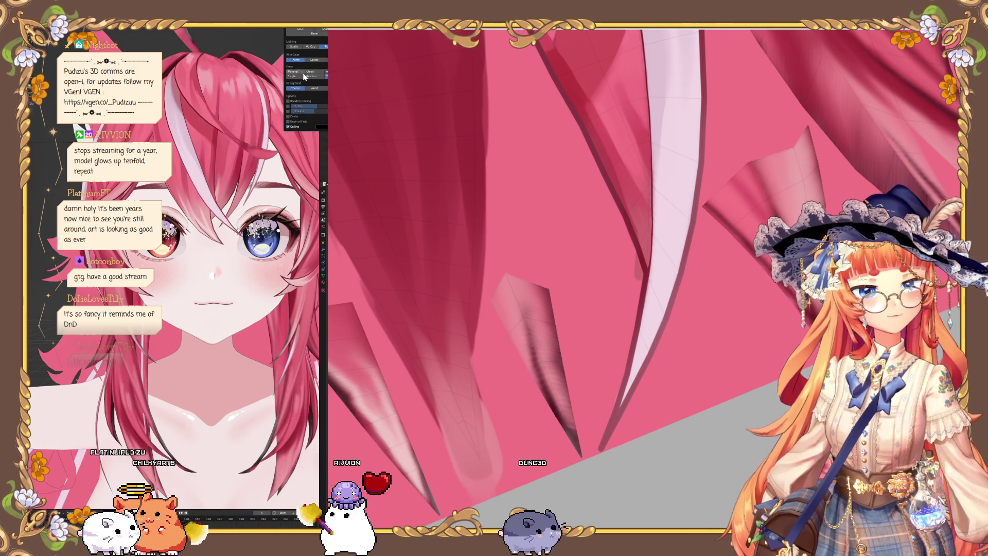
mouse_move(288, 123)
middle_mouse_down()
mouse_move(199, 119)
mouse_move(189, 137)
mouse_move(161, 135)
mouse_move(208, 187)
mouse_move(194, 184)
middle_mouse_up()
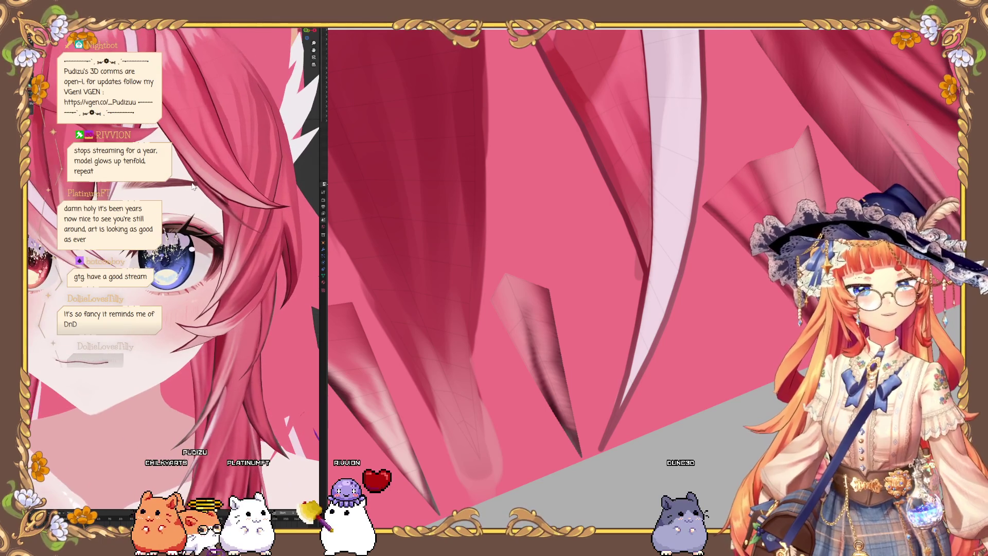
Step: Paint a darker shadow stroke along one of the upper hair strands
scroll(644, 278, "down", 5)
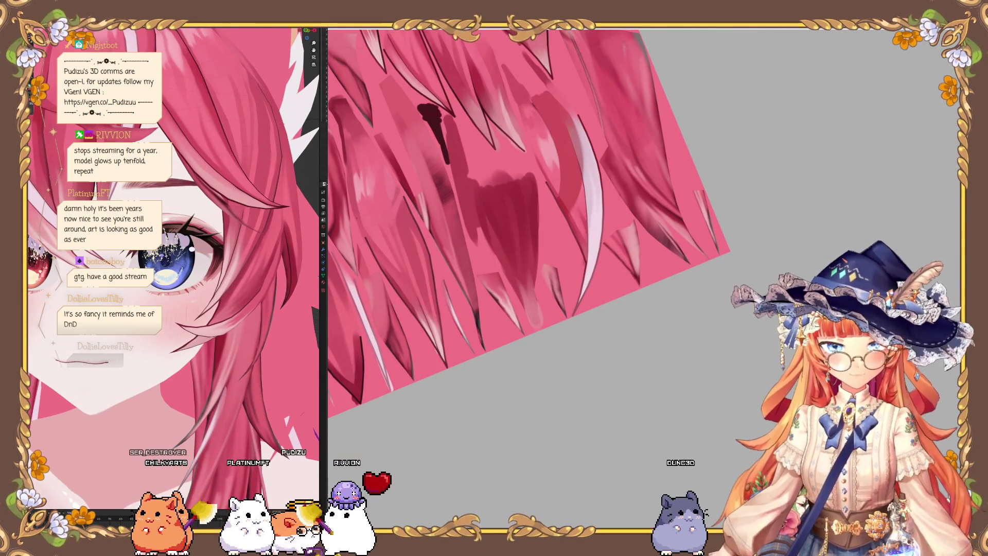
scroll(535, 247, "up", 5)
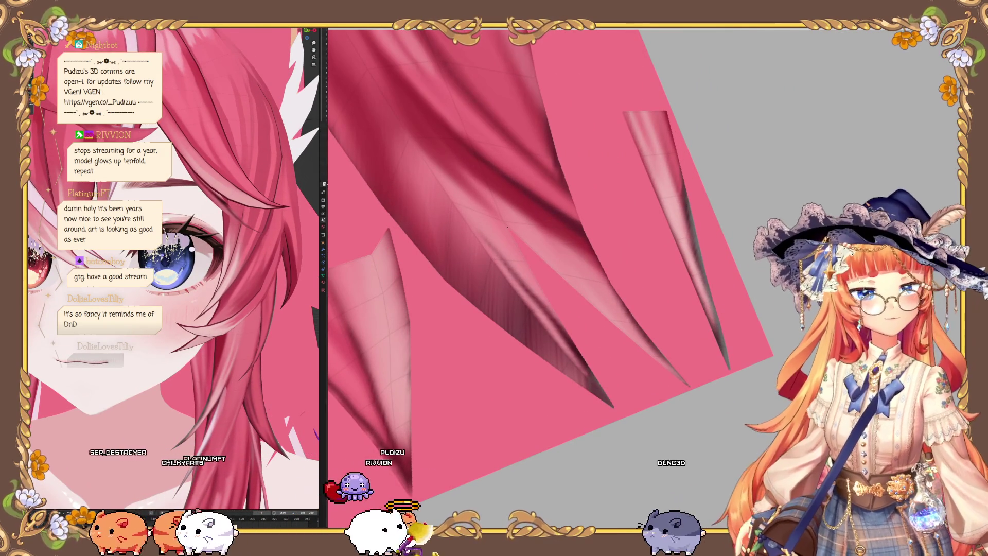
middle_click_drag(205, 203, 200, 207)
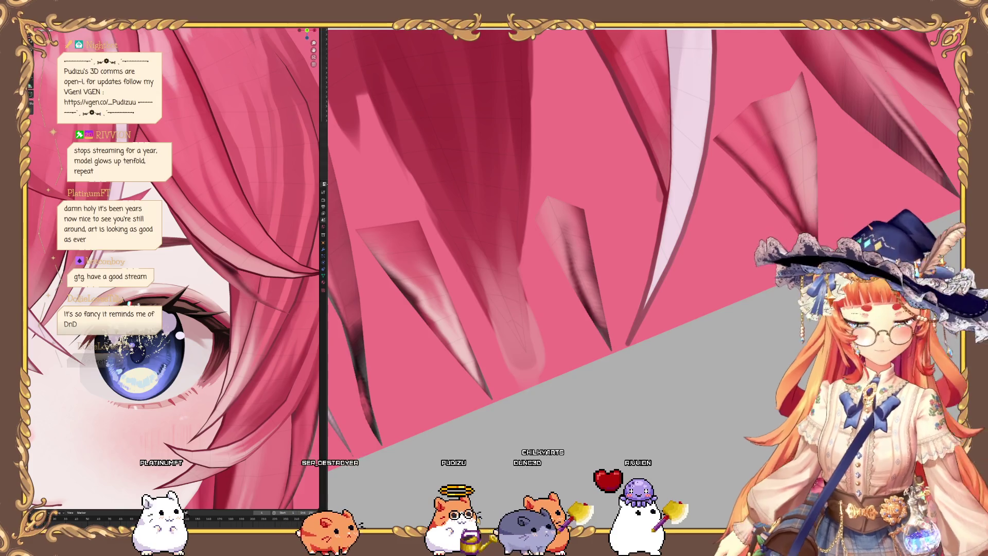
scroll(187, 165, "down", 5)
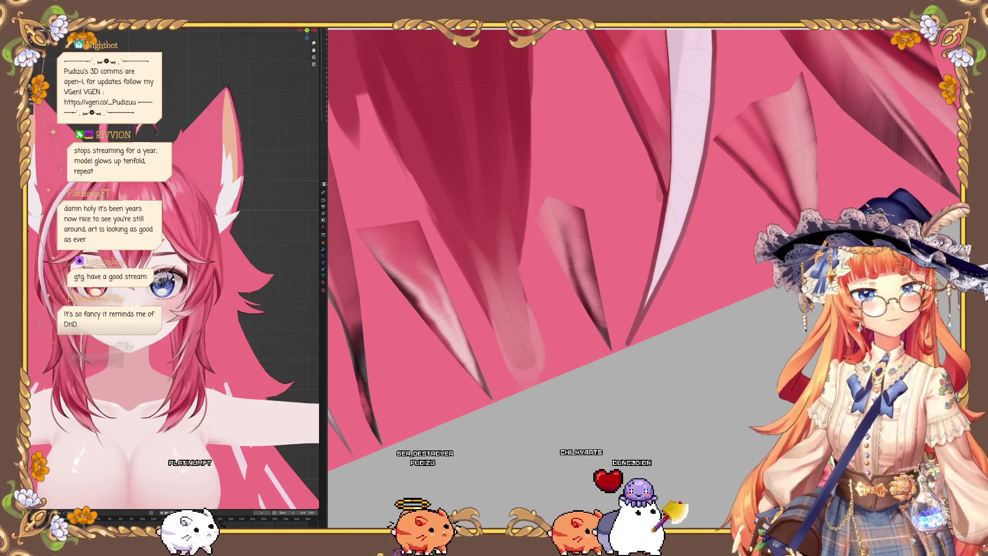
scroll(187, 164, "up", 3)
mouse_move(216, 242)
middle_mouse_down()
mouse_move(226, 251)
mouse_move(185, 206)
mouse_move(180, 216)
mouse_move(194, 214)
mouse_move(184, 213)
mouse_move(210, 245)
mouse_move(202, 241)
middle_mouse_up()
middle_click_drag(584, 135, 525, 288)
mouse_move(495, 150)
middle_mouse_down()
mouse_move(490, 192)
mouse_move(410, 96)
middle_mouse_up()
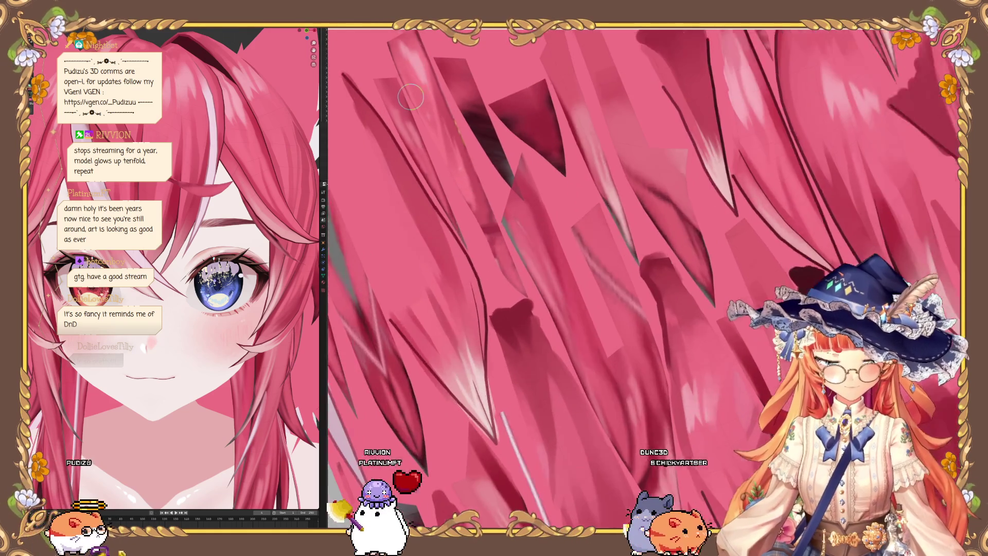
scroll(410, 97, "up", 2)
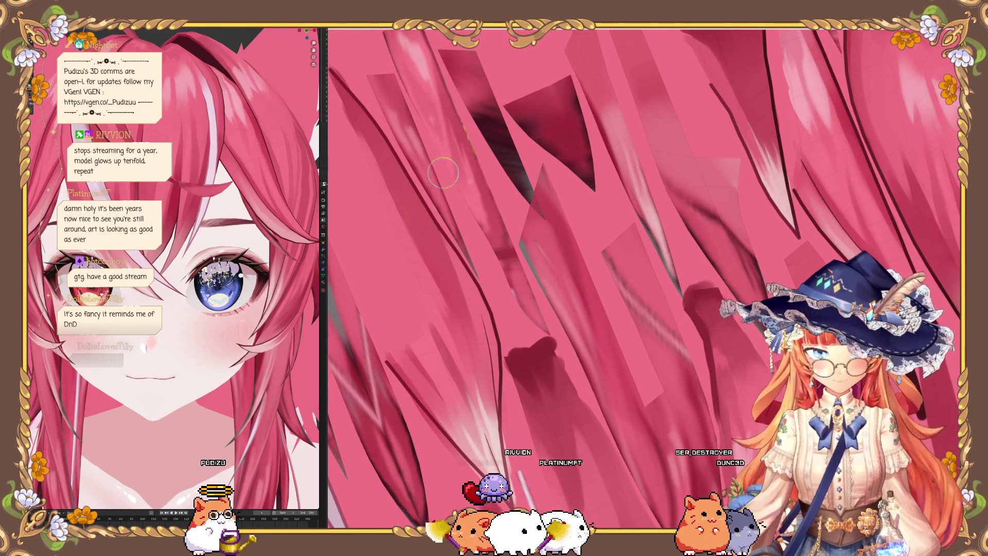
scroll(469, 326, "down", 1)
scroll(469, 326, "down", 2)
scroll(538, 454, "up", 3)
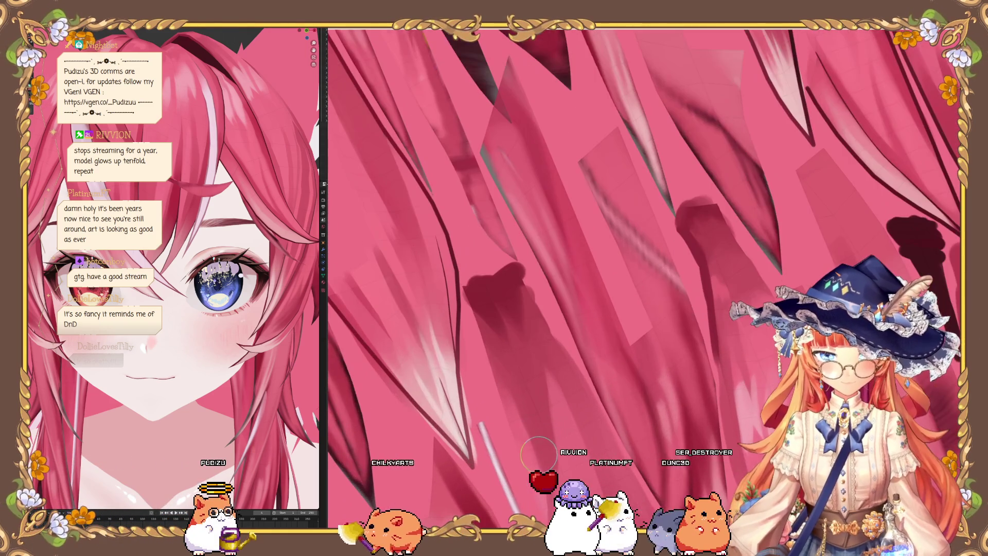
mouse_move(531, 357)
middle_mouse_down()
mouse_move(527, 374)
mouse_move(538, 353)
middle_mouse_up()
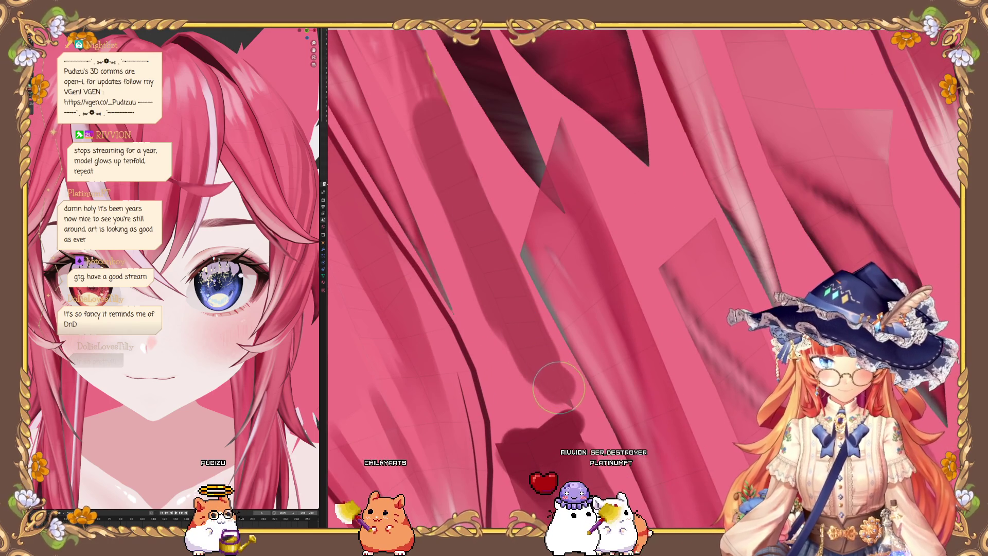
middle_click_drag(510, 308, 419, 128)
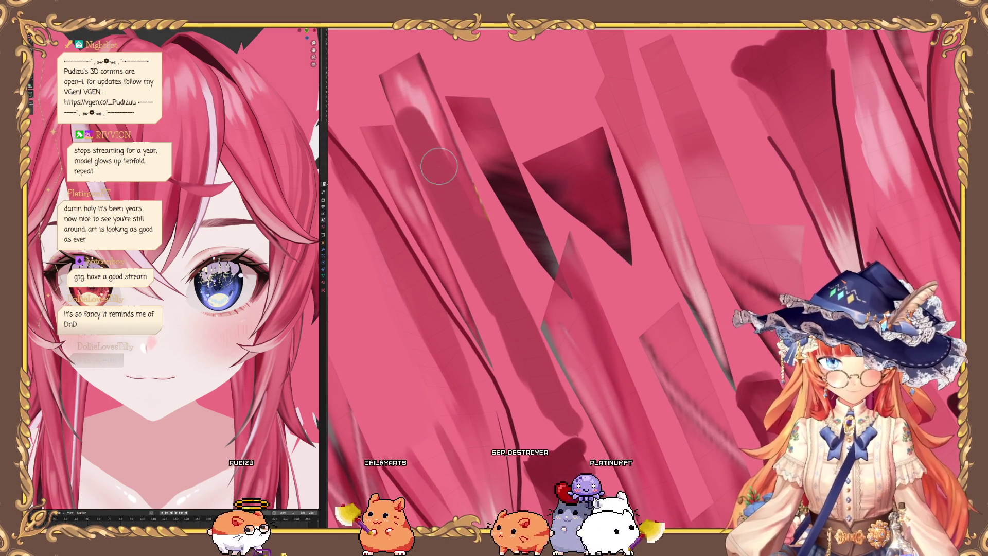
left_click_drag(373, 61, 448, 159)
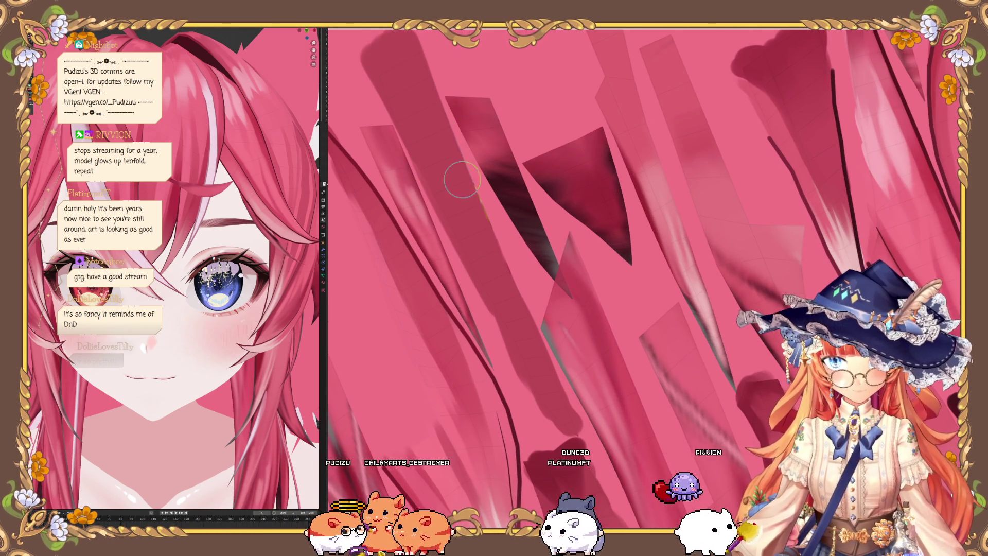
Step: Paint a soft dark stroke along the next hair strand
middle_click_drag(524, 360, 512, 372)
middle_click_drag(332, 202, 400, 125)
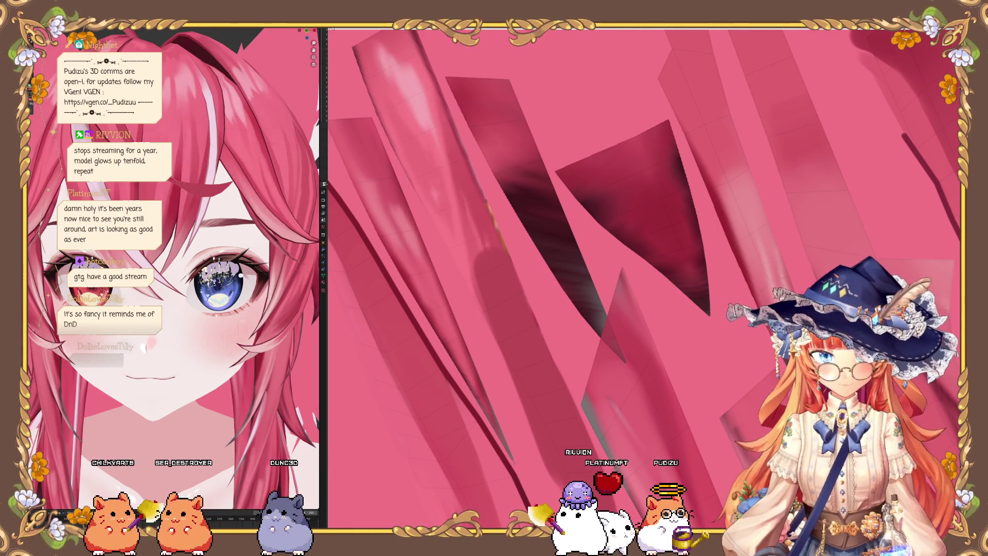
middle_click_drag(480, 351, 530, 420)
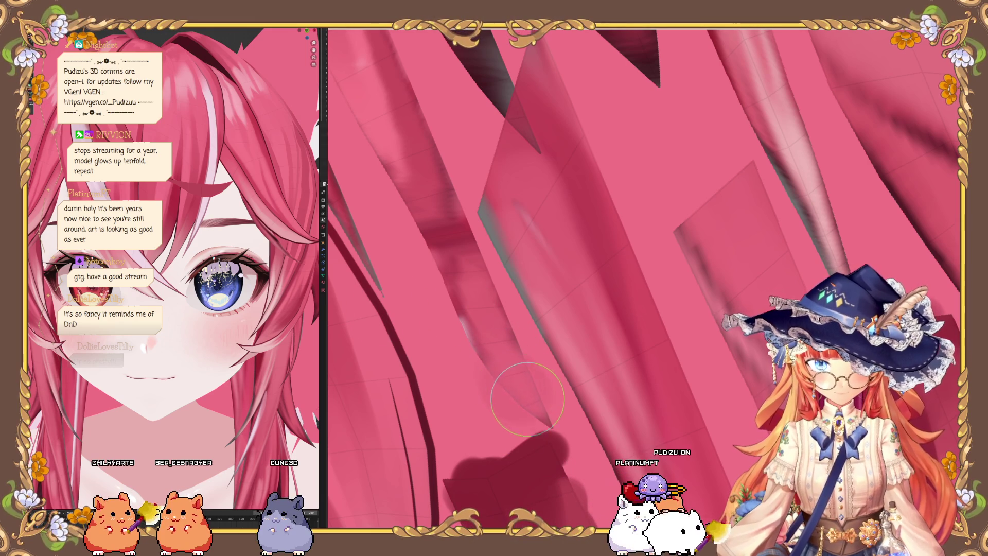
mouse_move(478, 293)
left_mouse_down()
mouse_move(453, 260)
mouse_move(452, 237)
left_mouse_up()
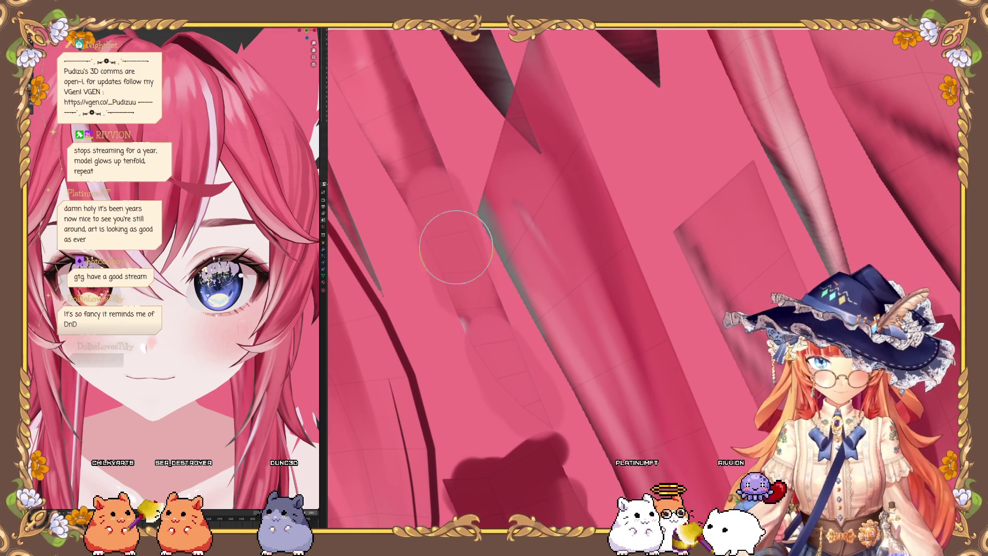
Step: Deepen the wedge-shaped shadows between the strands with further dark strokes
mouse_move(511, 383)
middle_mouse_down()
mouse_move(436, 320)
mouse_move(497, 360)
middle_mouse_up()
middle_click_drag(448, 249, 453, 293)
mouse_move(454, 293)
left_mouse_down()
mouse_move(366, 103)
mouse_move(393, 150)
mouse_move(373, 37)
mouse_move(448, 280)
left_mouse_up()
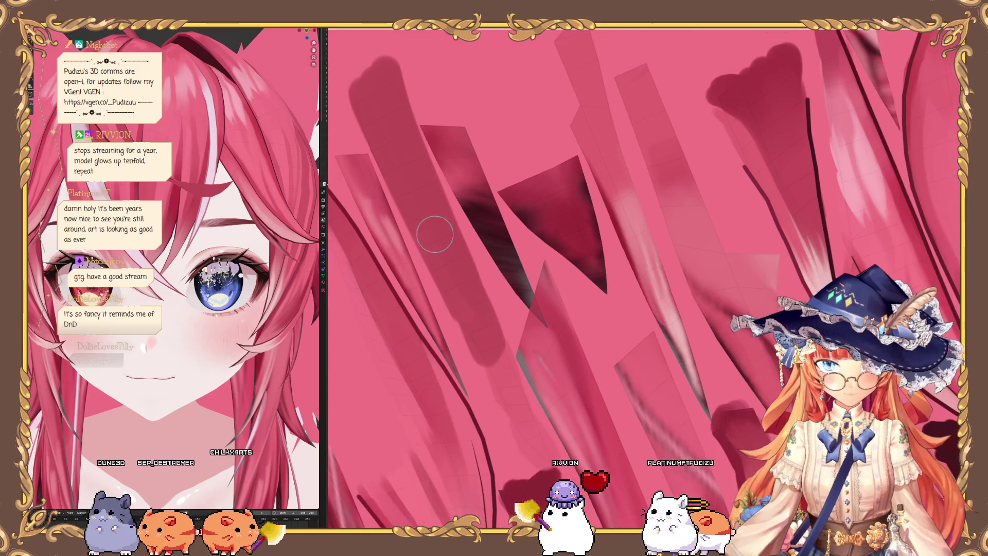
middle_click_drag(448, 280, 507, 409)
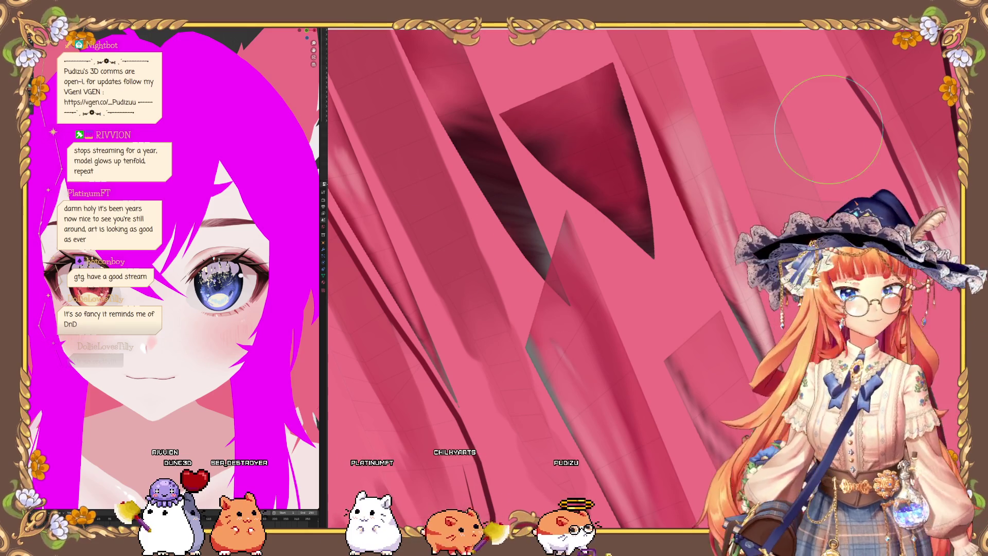
mouse_move(157, 286)
middle_mouse_down()
mouse_move(142, 289)
mouse_move(242, 277)
middle_mouse_up()
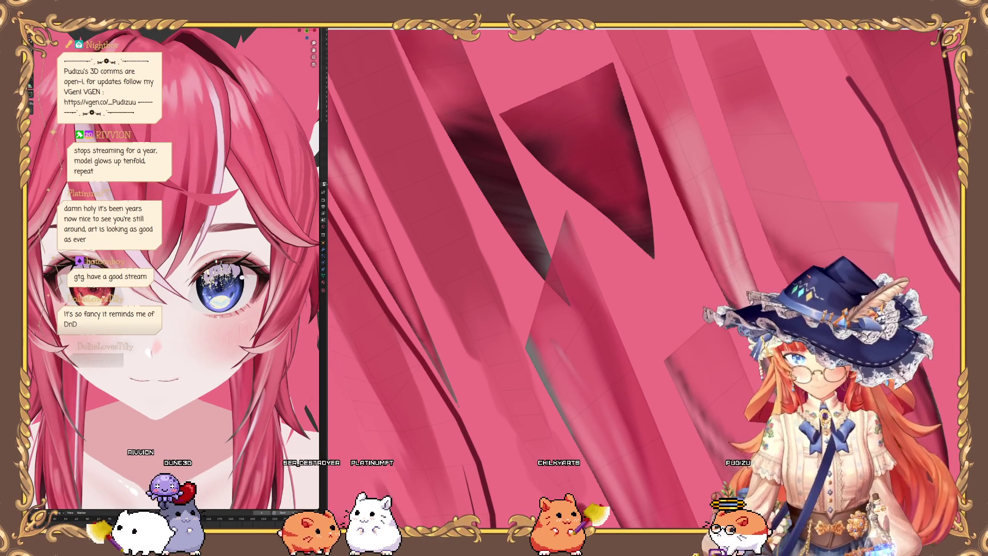
scroll(633, 372, "down", 5)
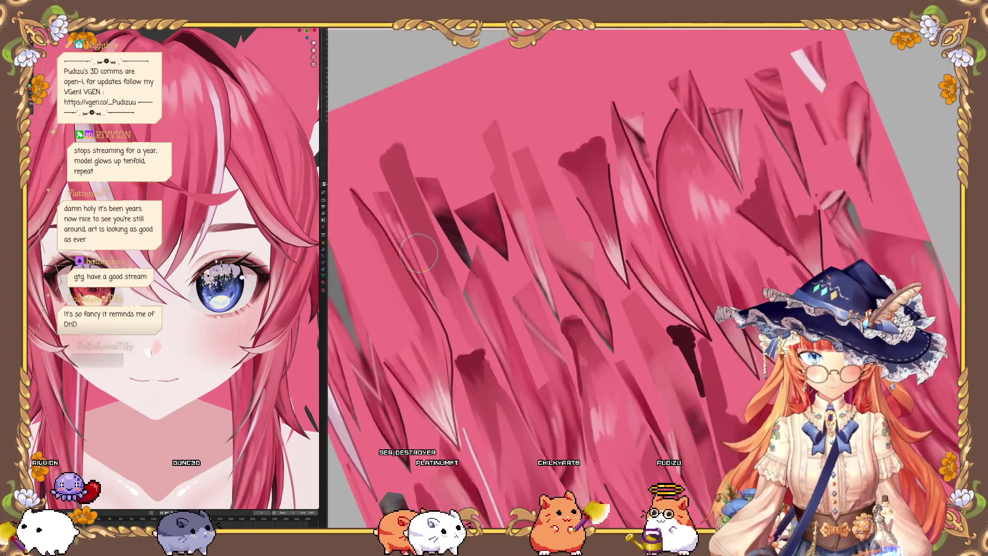
scroll(634, 372, "up", 2)
scroll(577, 319, "up", 1)
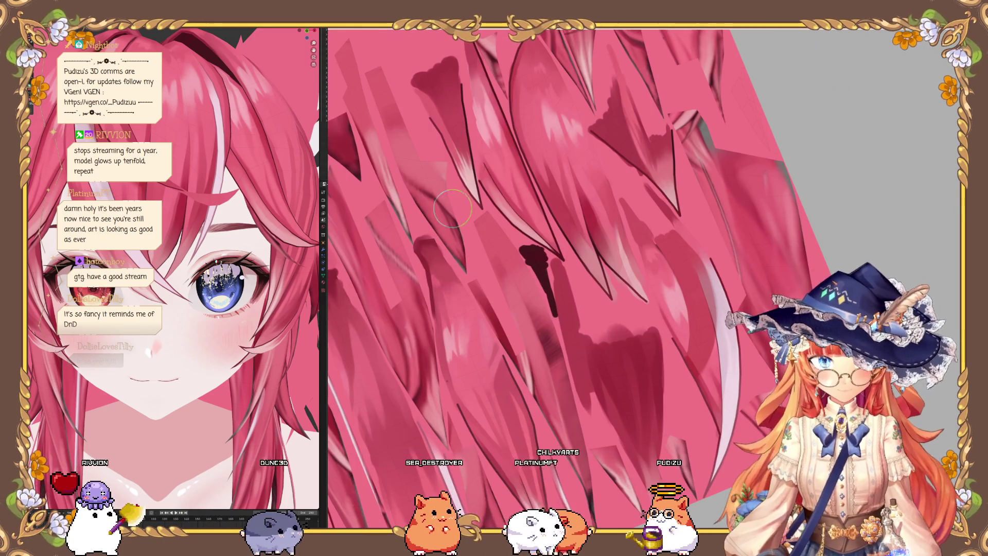
scroll(563, 325, "down", 4)
scroll(515, 360, "up", 3)
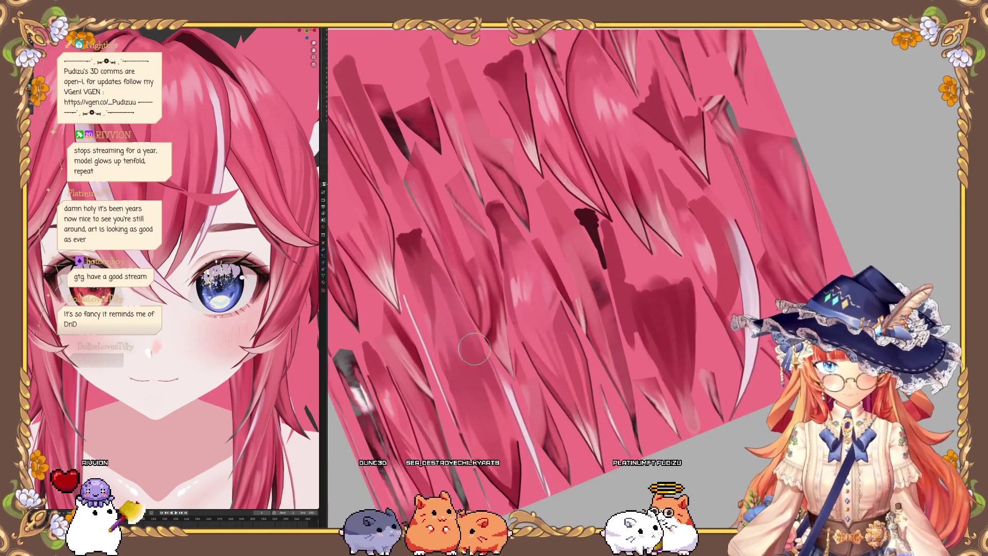
scroll(515, 386, "down", 3)
scroll(593, 456, "up", 5)
scroll(594, 456, "down", 3)
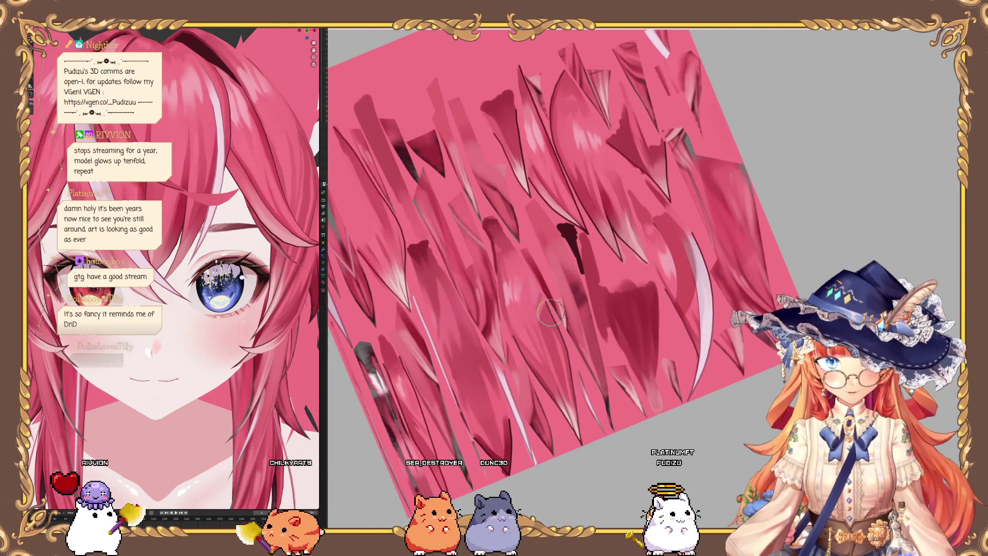
scroll(515, 320, "up", 3)
scroll(414, 396, "down", 4)
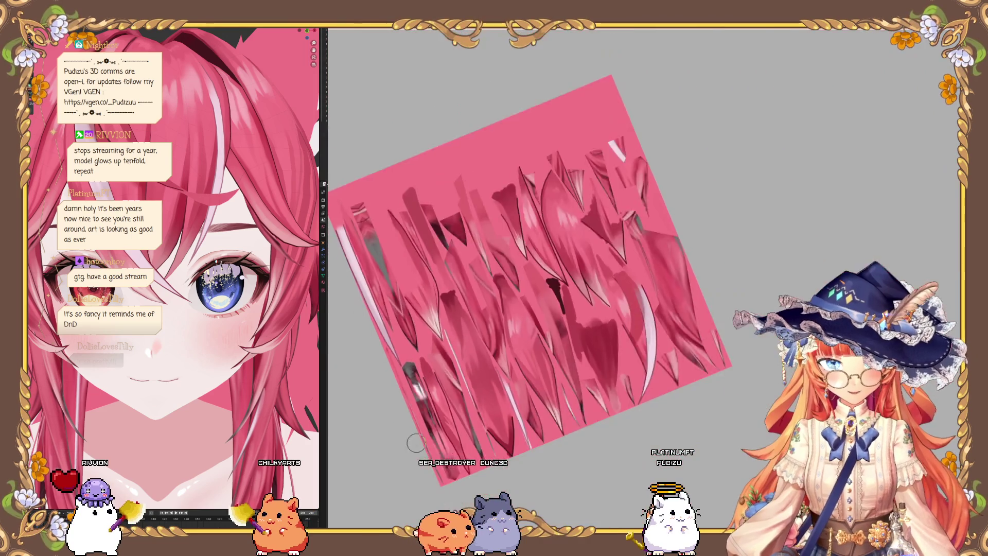
scroll(415, 397, "up", 6)
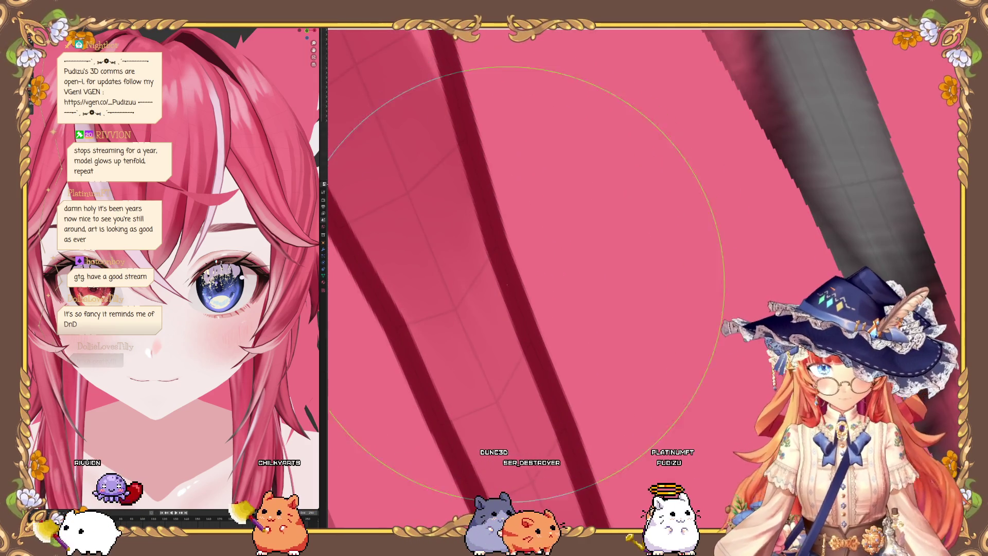
Step: Paint straight dark Line-stroke lines along the upper hair strip edges
scroll(525, 273, "down", 3)
scroll(417, 375, "down", 5)
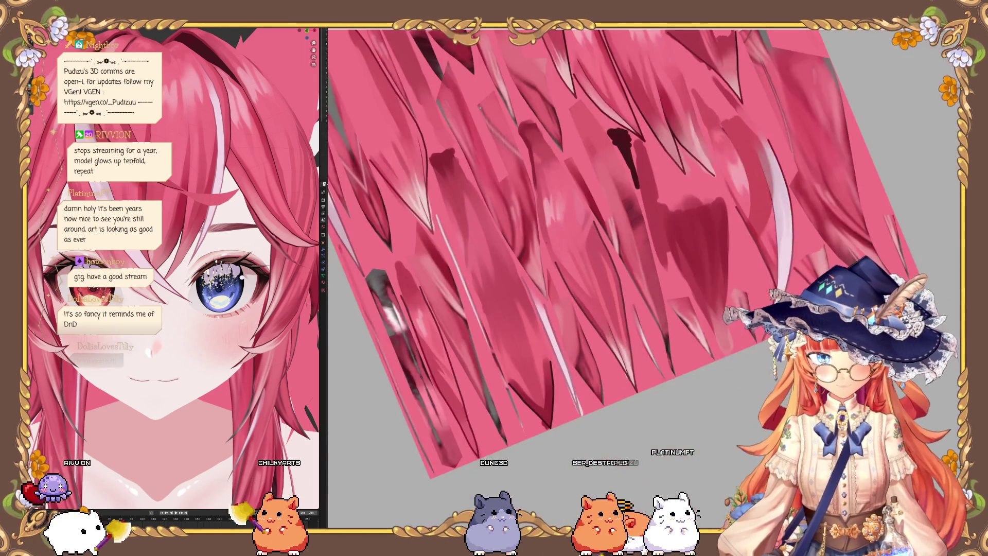
scroll(400, 170, "up", 6)
scroll(532, 337, "up", 5)
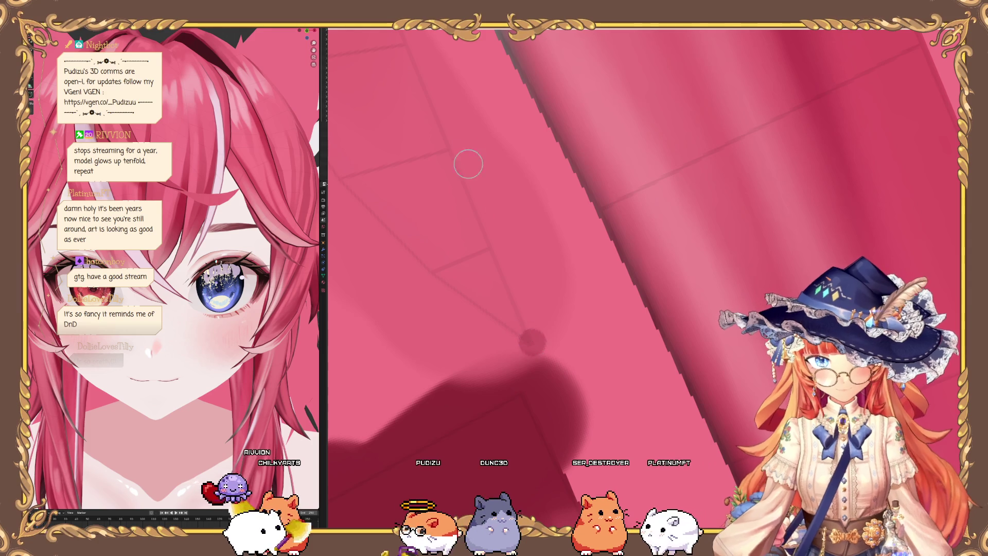
left_click_drag(533, 340, 450, 146)
scroll(618, 363, "down", 5)
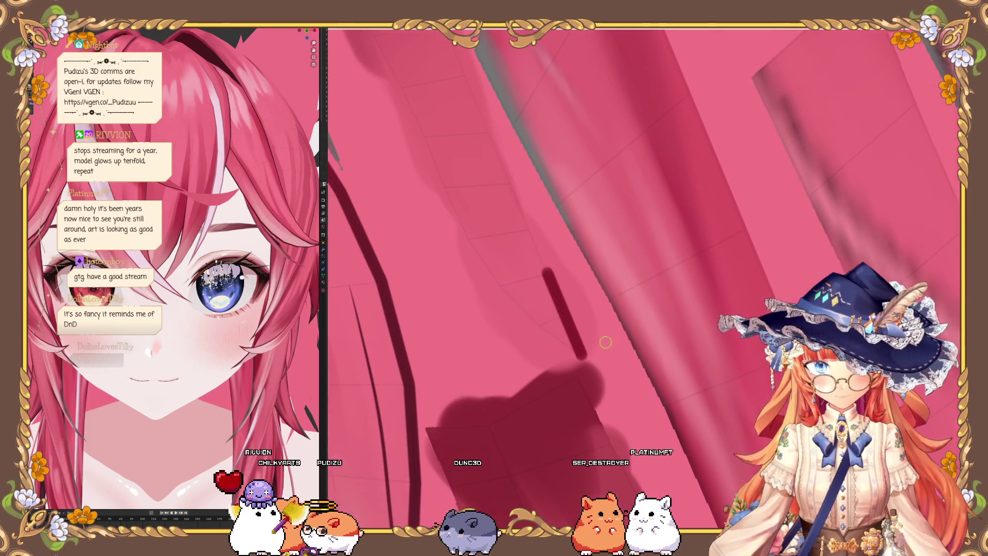
scroll(464, 81, "up", 5)
left_click(463, 66, "shift")
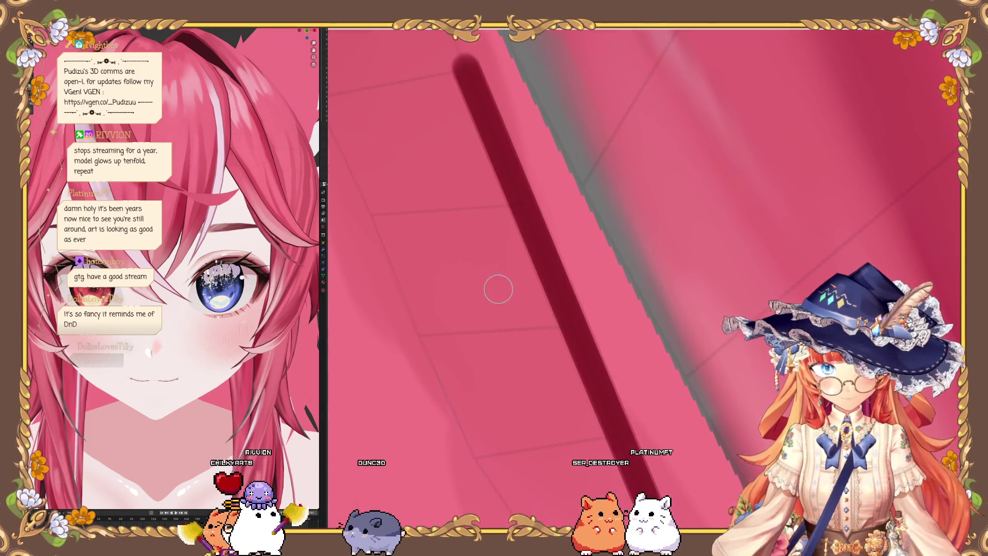
scroll(494, 258, "down", 5)
scroll(435, 100, "up", 5)
left_click(447, 74, "shift")
Step: Add more straight dark strand lines along neighbouring strip edges
scroll(494, 206, "down", 5)
scroll(541, 324, "up", 8)
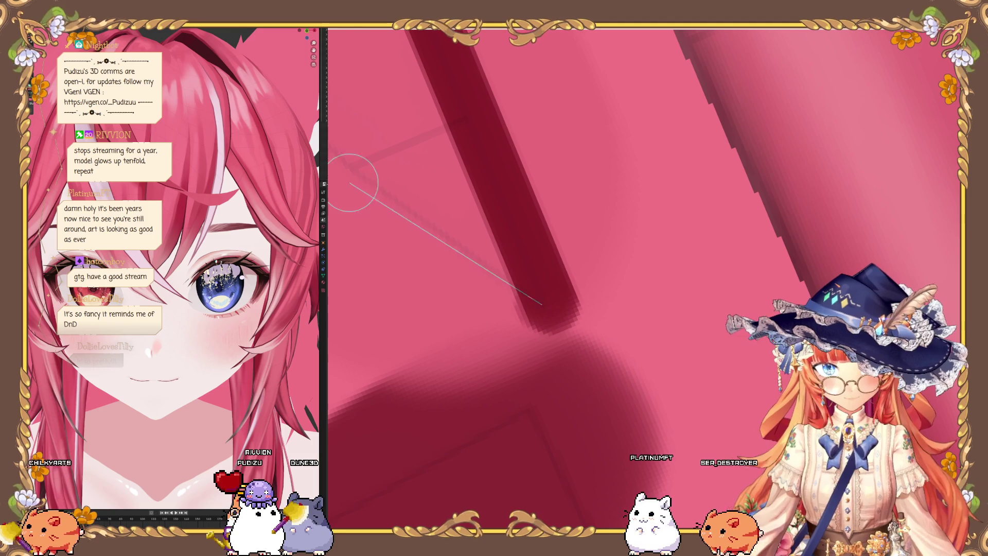
left_click(351, 165, "shift")
scroll(433, 208, "down", 5)
scroll(507, 221, "up", 6)
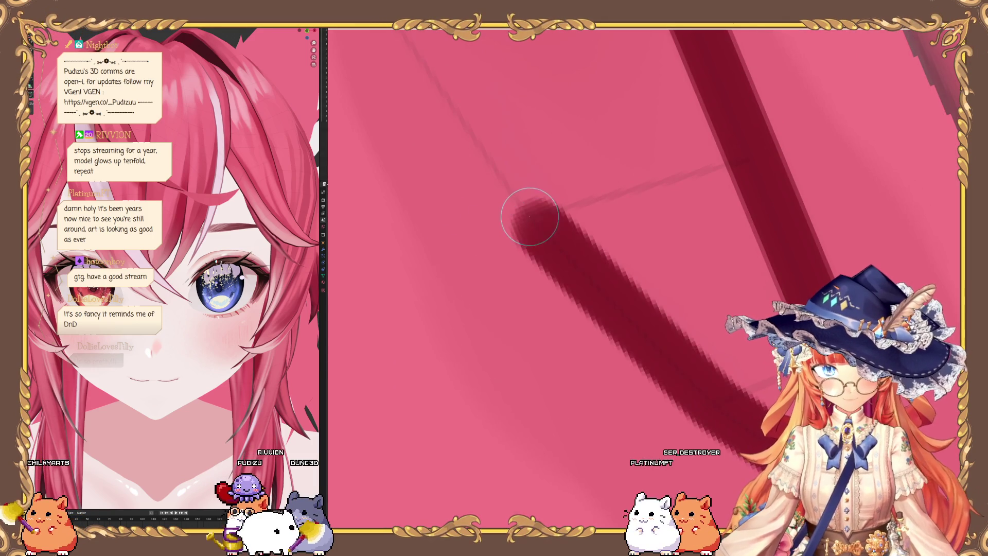
scroll(476, 208, "down", 2)
scroll(484, 206, "down", 3)
left_click(502, 291, "shift")
scroll(463, 217, "up", 4)
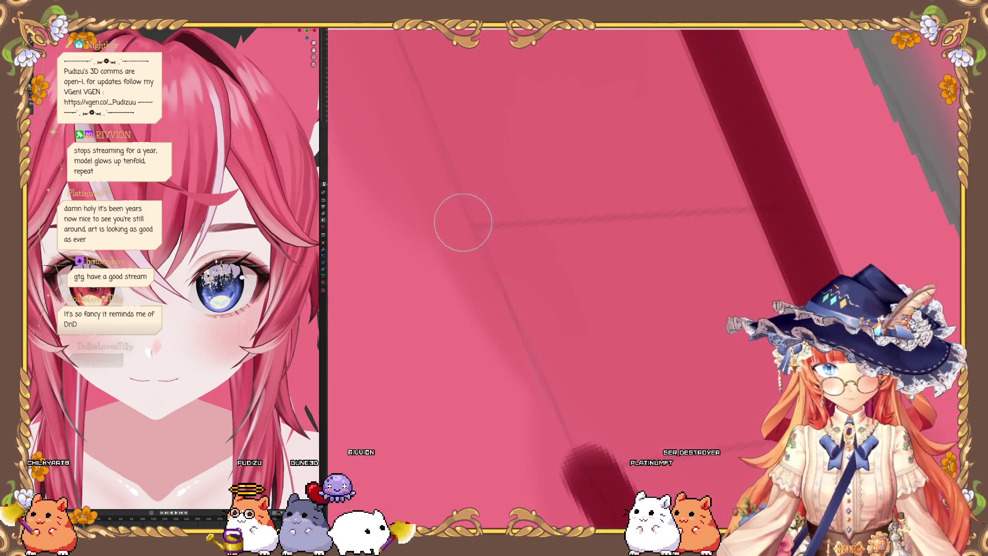
left_click(478, 227, "shift")
Step: Undo the misplaced lines with Ctrl+Z and paint a dark line up to the strand's top
scroll(443, 210, "down", 4)
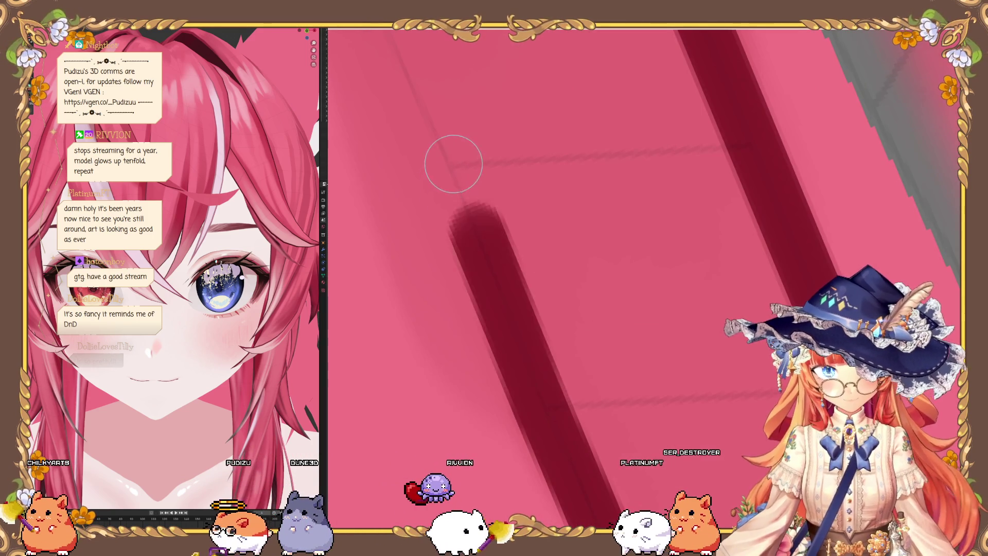
scroll(453, 166, "up", 2)
scroll(454, 249, "up", 3)
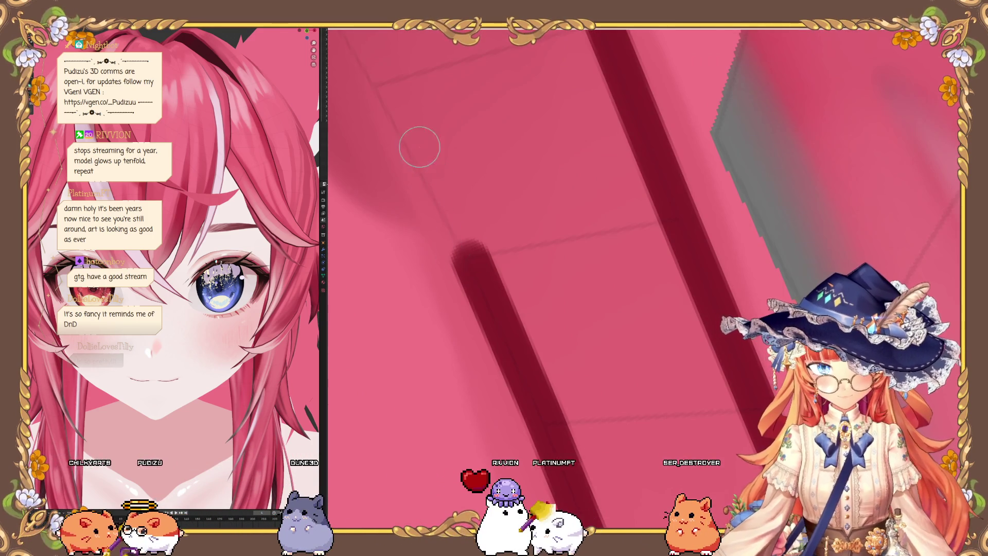
left_click(461, 266, "shift")
key("ctrl+z")
left_click(525, 304, "shift")
key("ctrl+z")
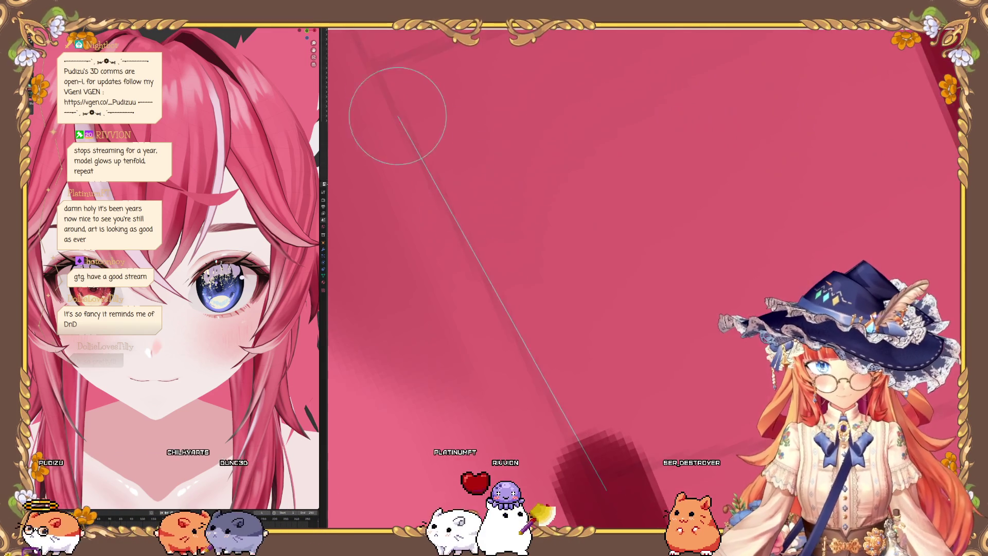
left_click(529, 350, "shift")
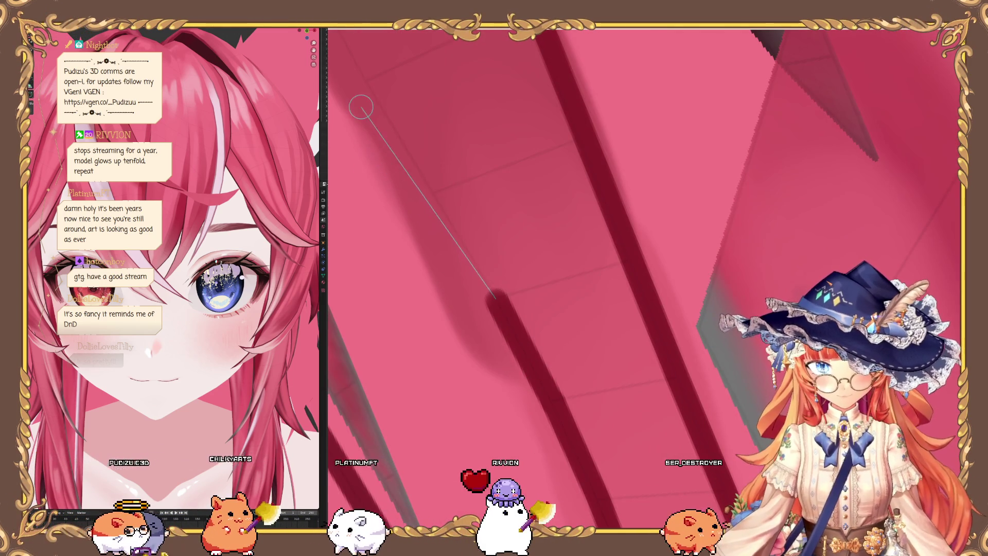
left_click(354, 111, "shift")
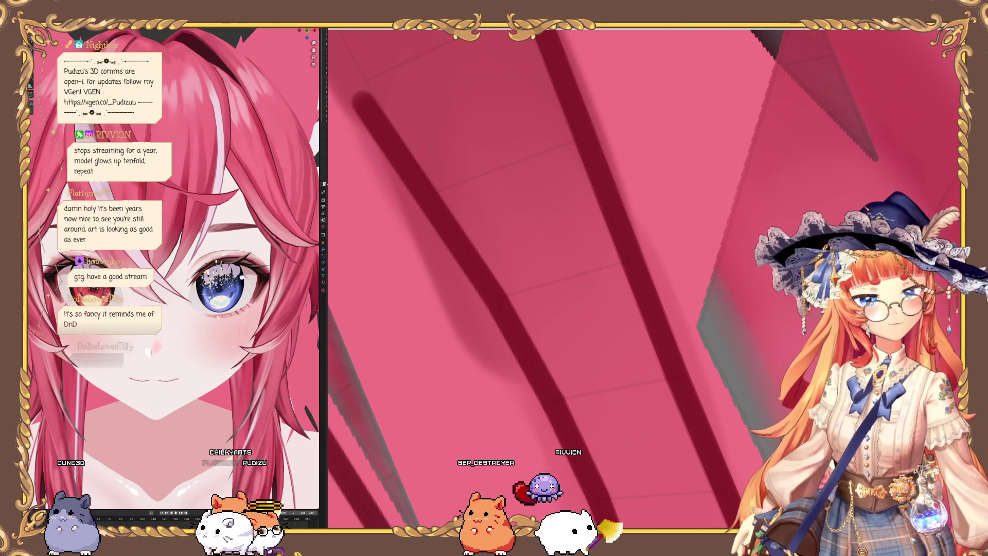
scroll(190, 258, "up", 5)
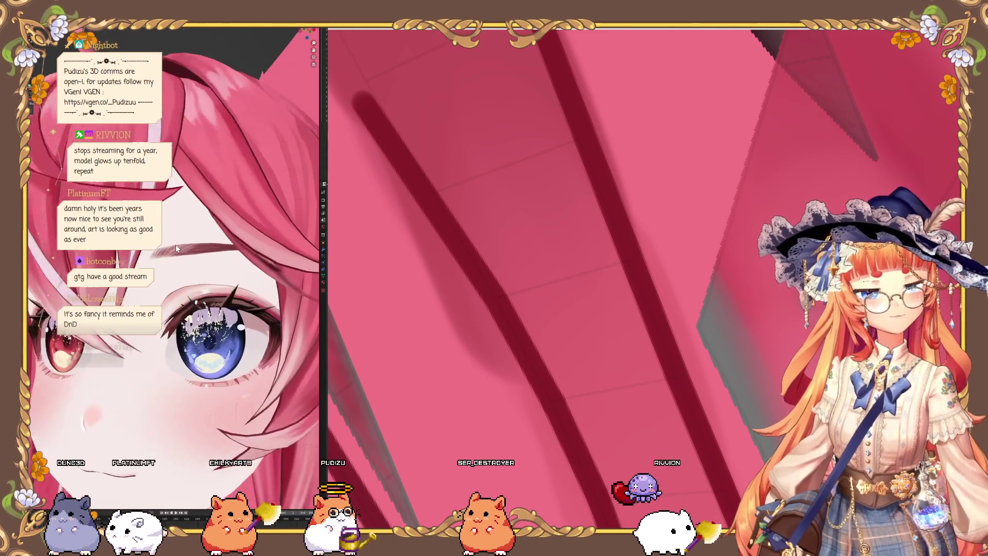
scroll(187, 254, "down", 5)
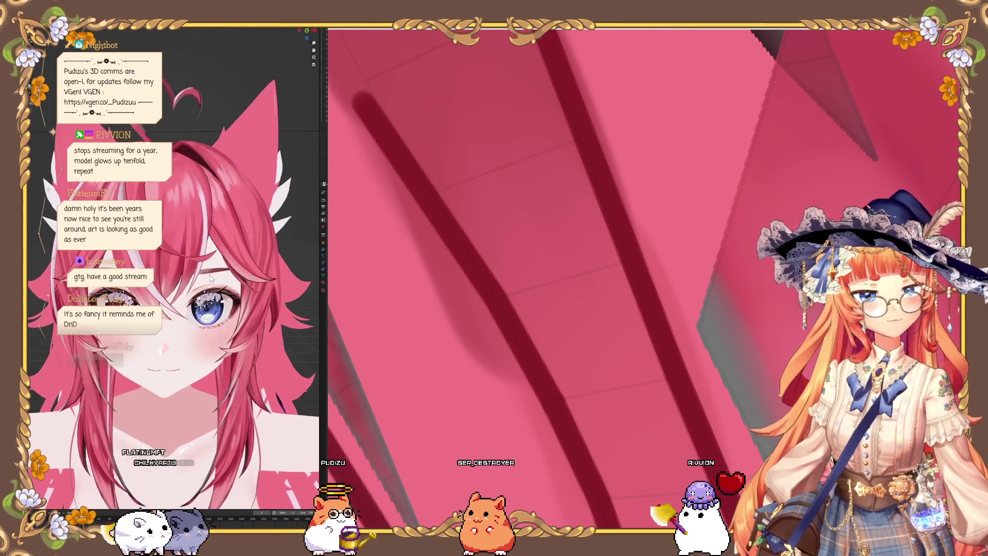
scroll(194, 256, "down", 5)
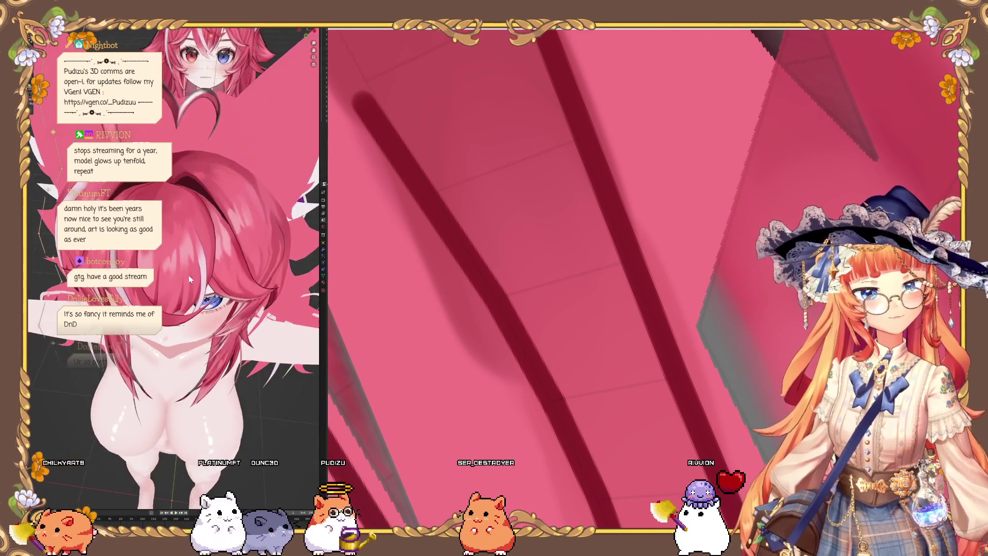
scroll(188, 268, "up", 4)
scroll(188, 267, "up", 3)
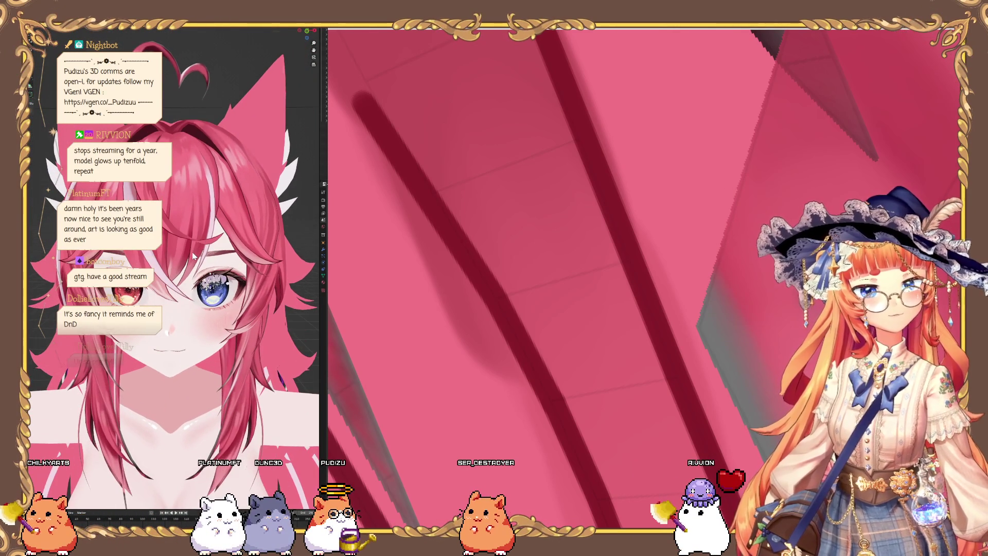
scroll(637, 130, "down", 5)
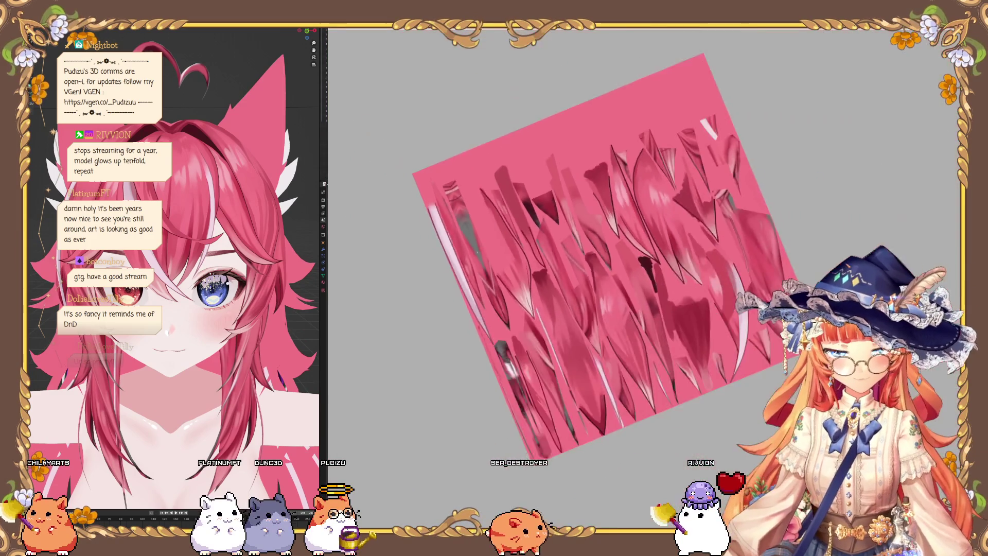
Step: Zoom in and out around the hair texture plane to find the strand ends
scroll(444, 153, "up", 5)
scroll(399, 76, "down", 5)
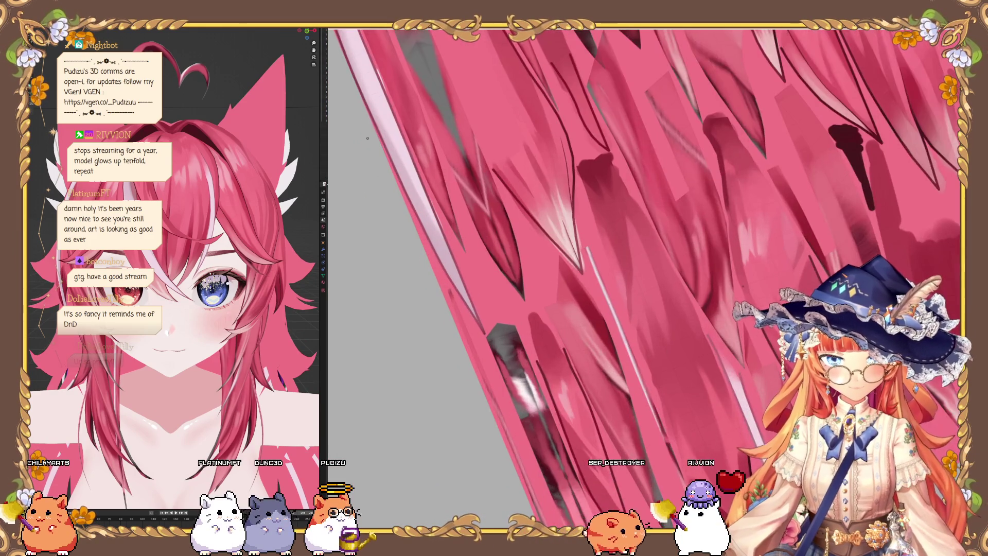
scroll(391, 263, "up", 5)
scroll(391, 262, "down", 5)
scroll(436, 315, "up", 6)
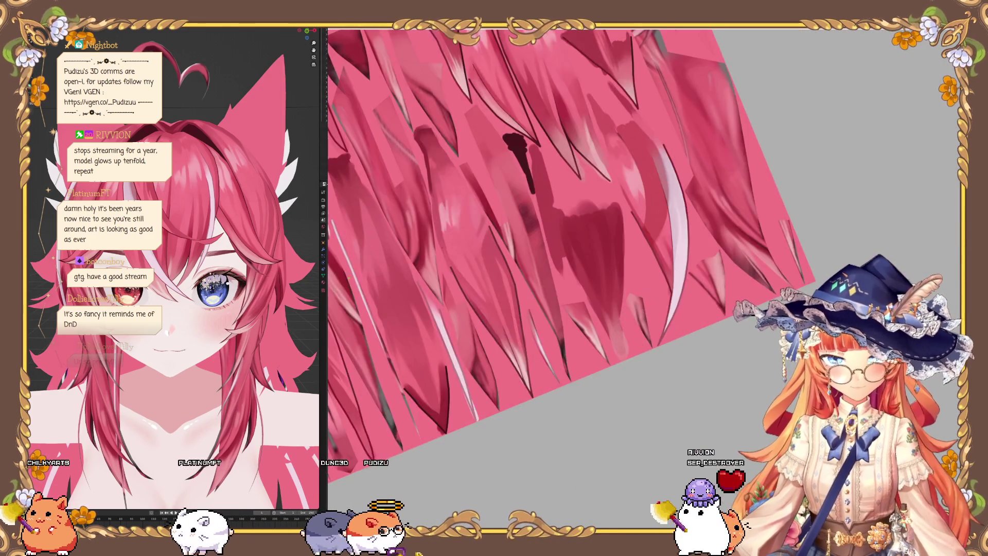
scroll(436, 315, "up", 2)
scroll(436, 315, "down", 5)
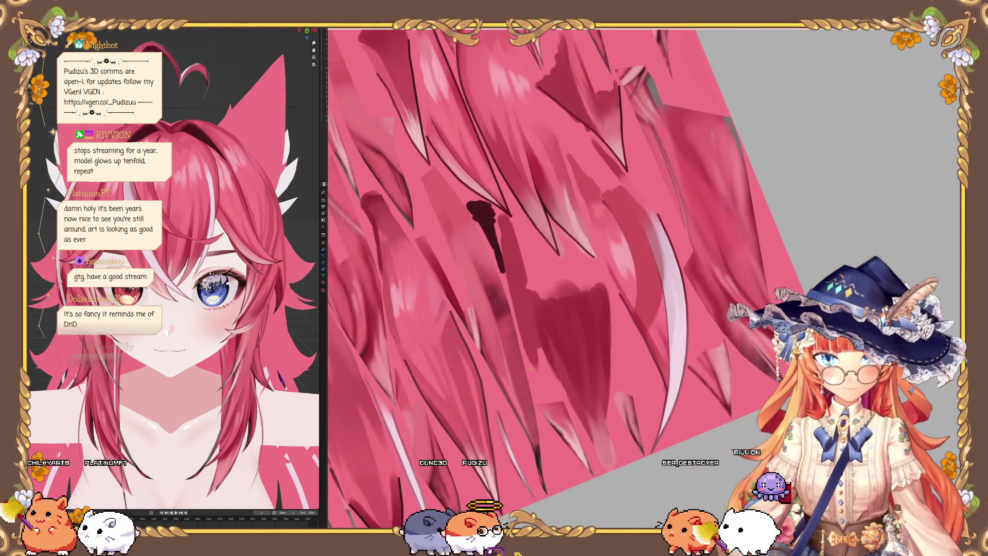
scroll(586, 78, "up", 6)
scroll(703, 143, "down", 3)
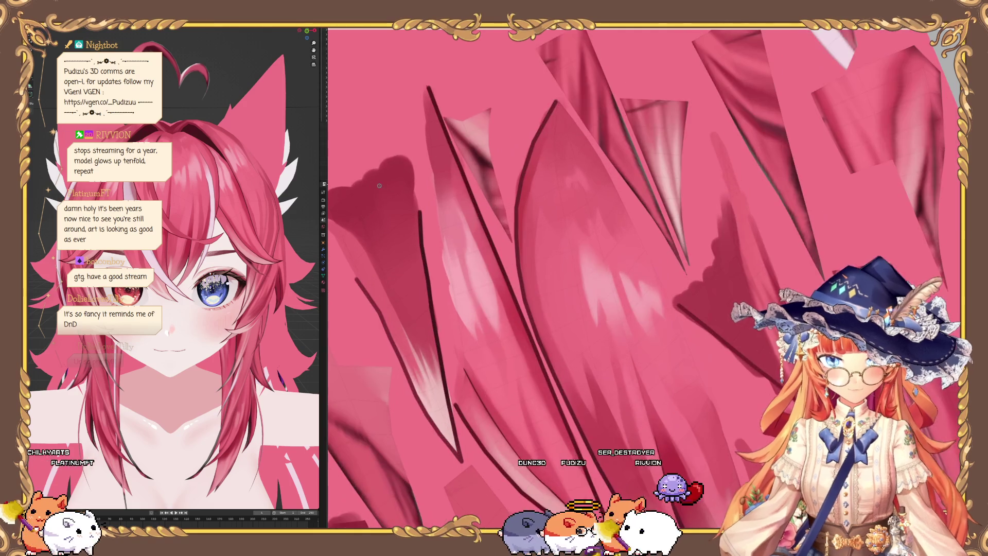
scroll(464, 300, "up", 5)
scroll(463, 300, "down", 3)
scroll(464, 300, "up", 1)
scroll(464, 300, "down", 3)
scroll(463, 300, "up", 2)
scroll(357, 233, "down", 1)
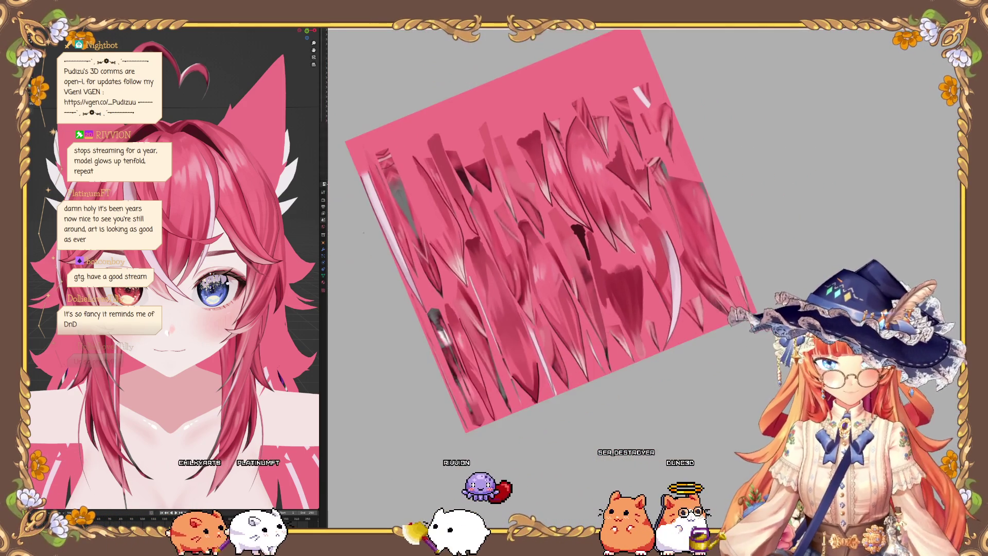
scroll(356, 234, "up", 5)
Step: Align to the front view with Numpad 1 and zoom in on the strand tips
key("KP_1")
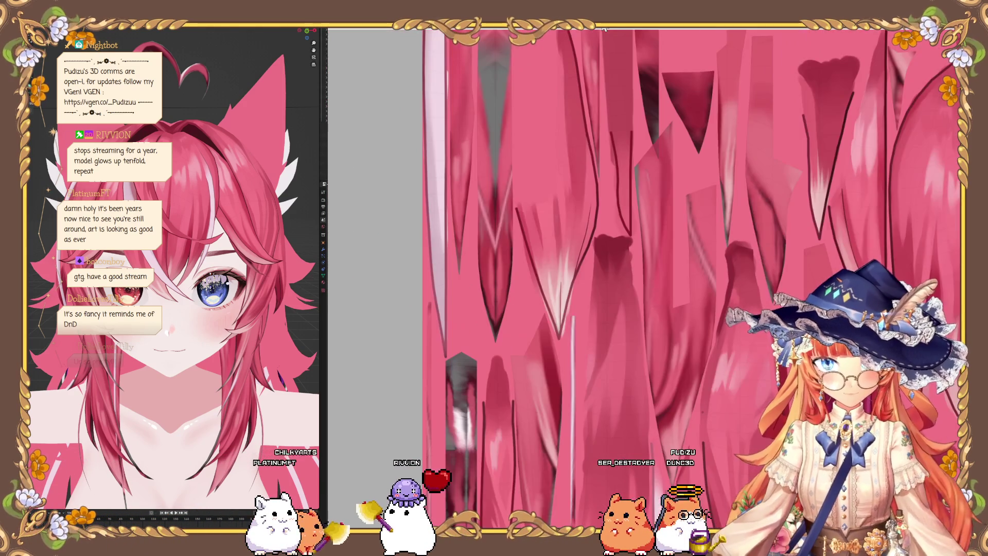
scroll(685, 211, "down", 3)
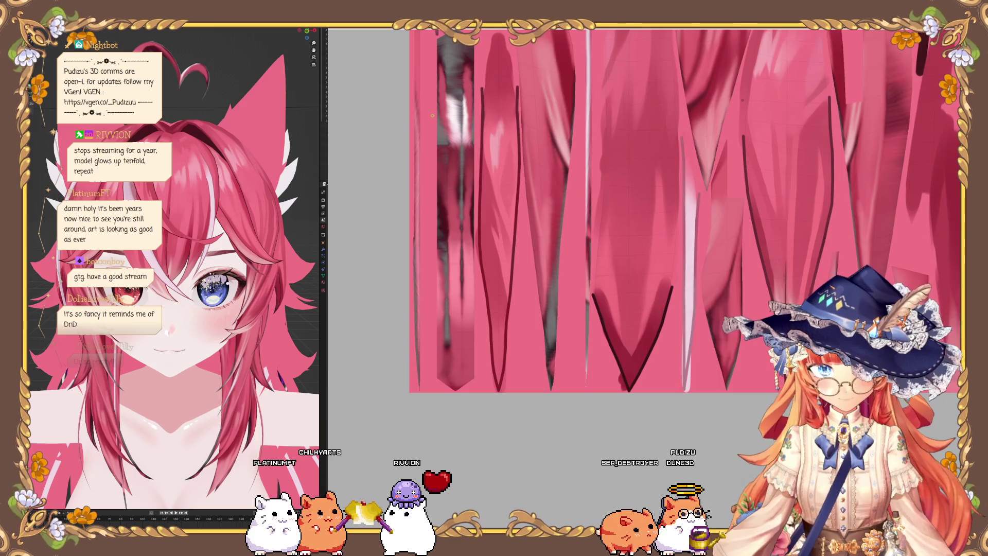
scroll(644, 232, "up", 3, "shift")
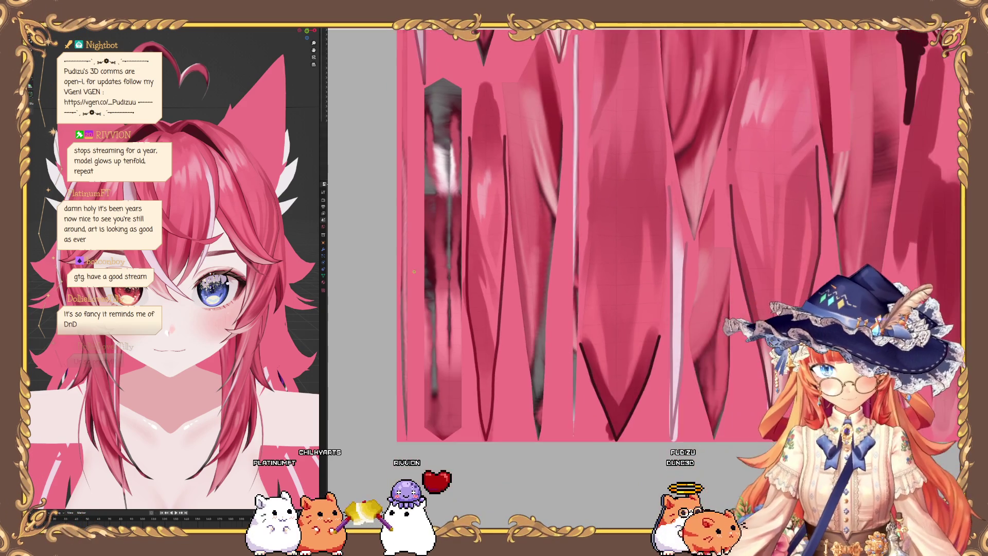
scroll(479, 177, "up", 1)
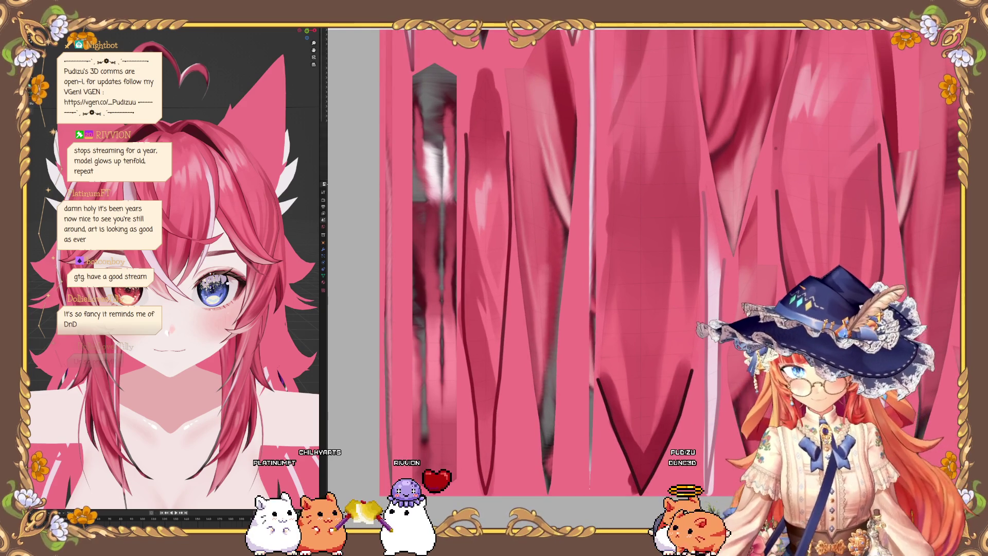
scroll(430, 429, "up", 6)
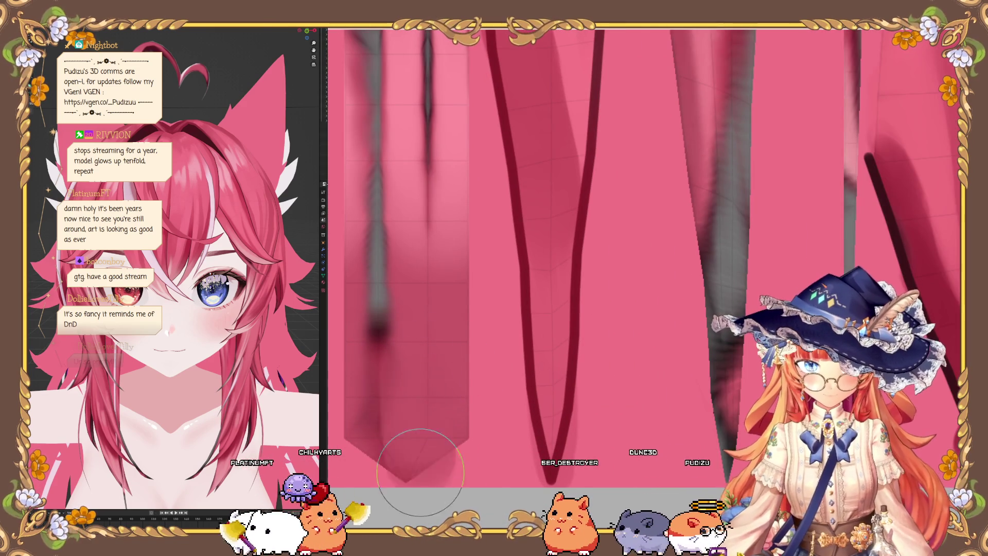
Step: Lighten the dark streaks on the strands with a light pink stroke
scroll(386, 463, "down", 1)
scroll(381, 462, "down", 1)
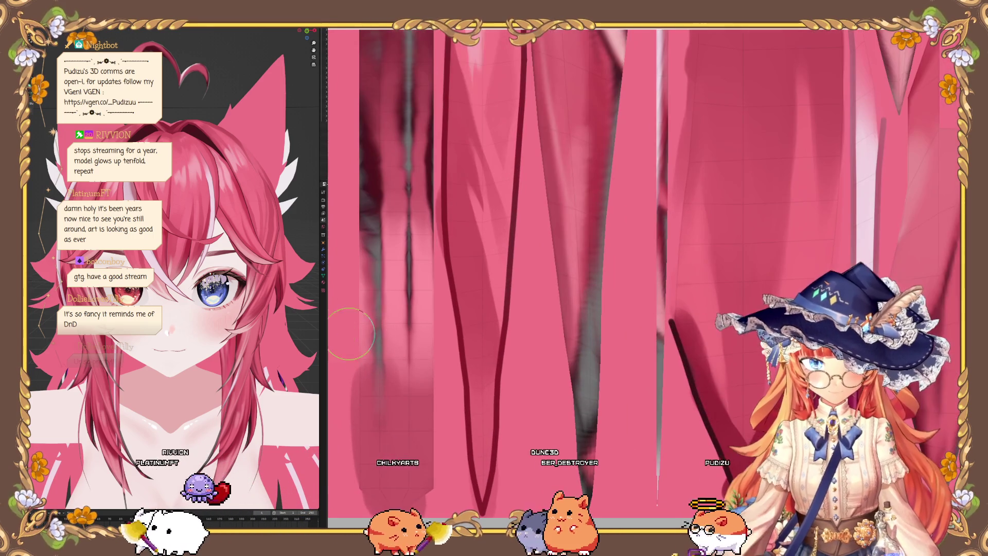
scroll(400, 305, "up", 2)
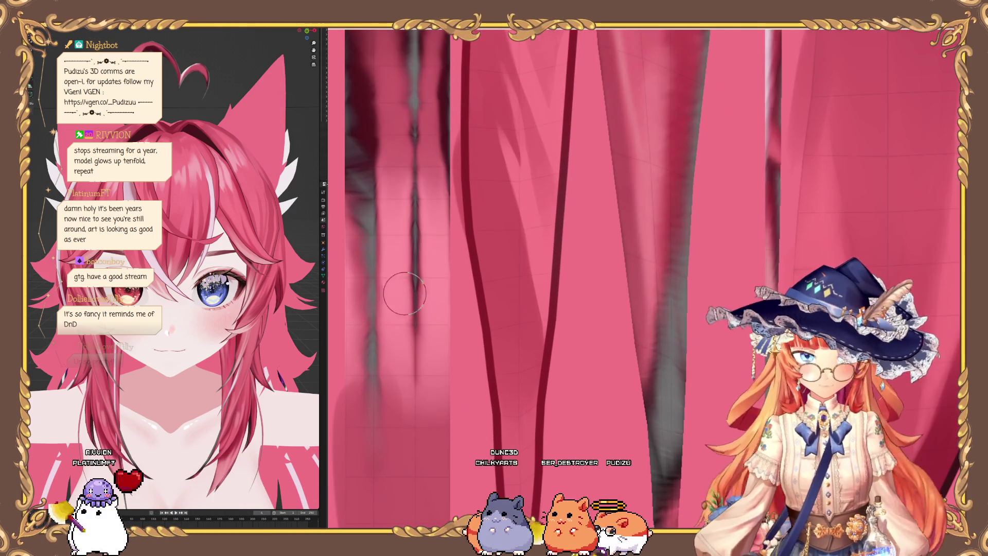
scroll(407, 261, "down", 1)
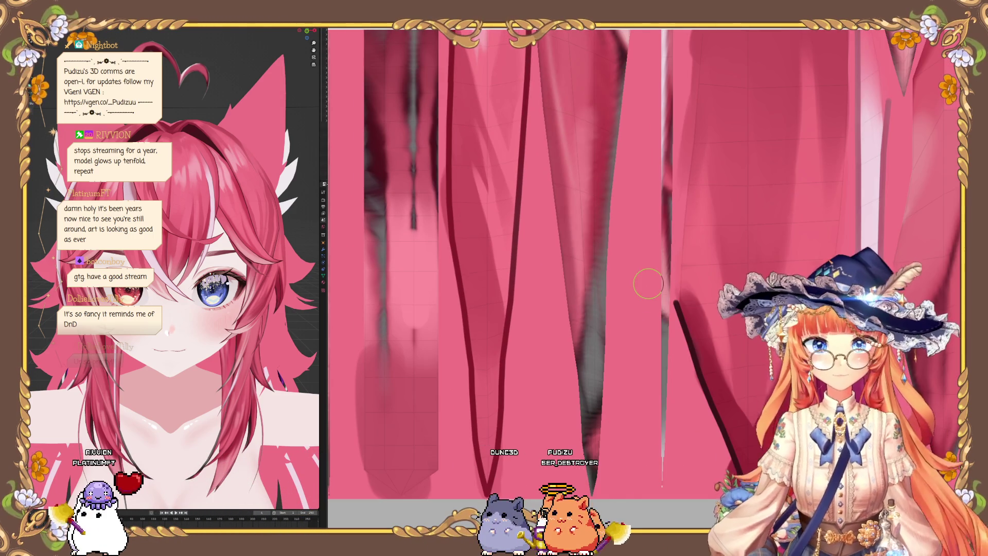
scroll(433, 404, "up", 2)
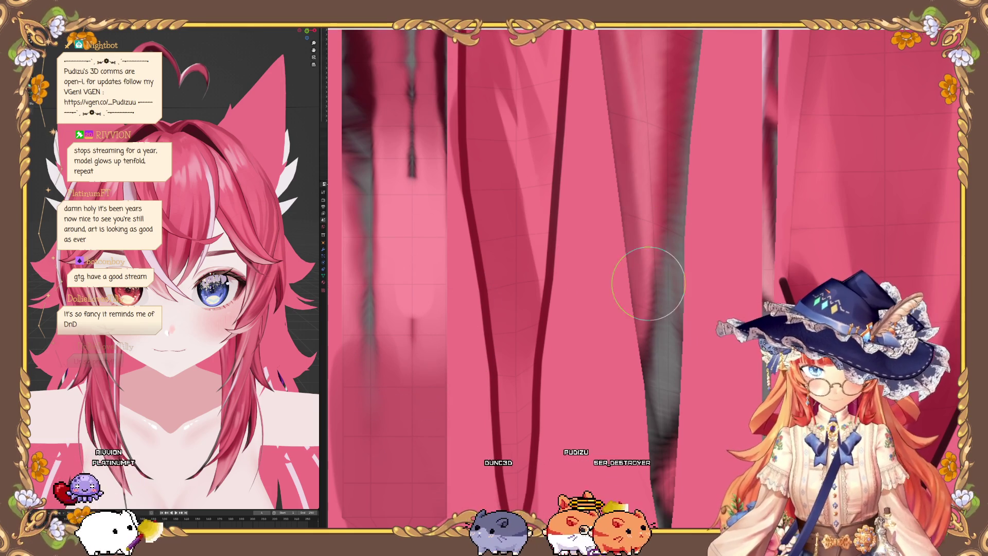
scroll(431, 315, "up", 1)
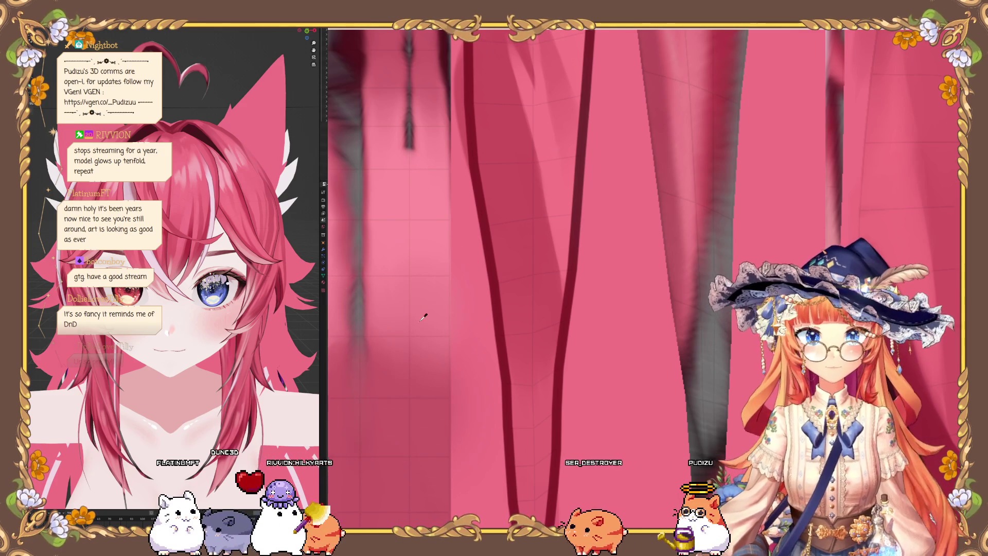
middle_click_drag(397, 386, 407, 283)
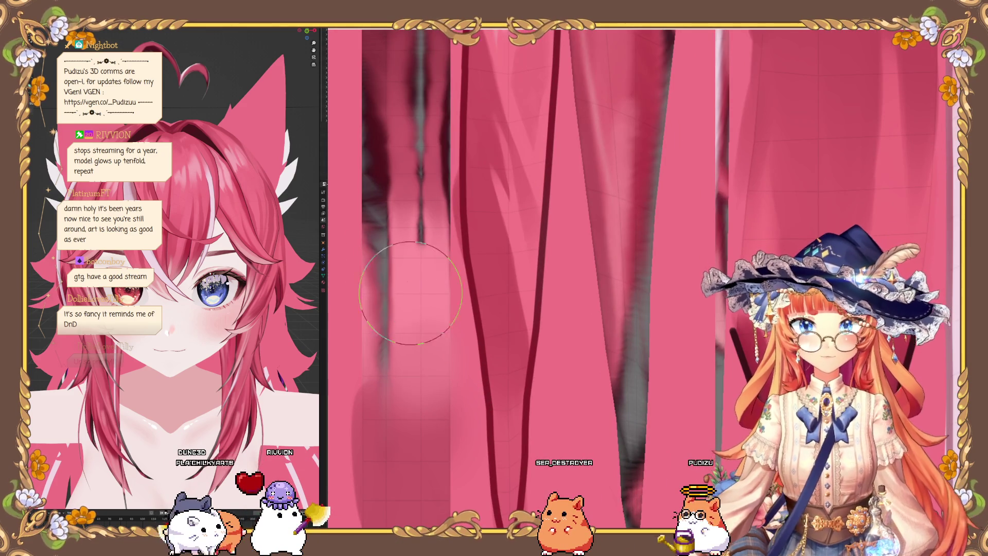
mouse_move(395, 291)
left_mouse_down()
mouse_move(403, 342)
mouse_move(382, 364)
left_mouse_up()
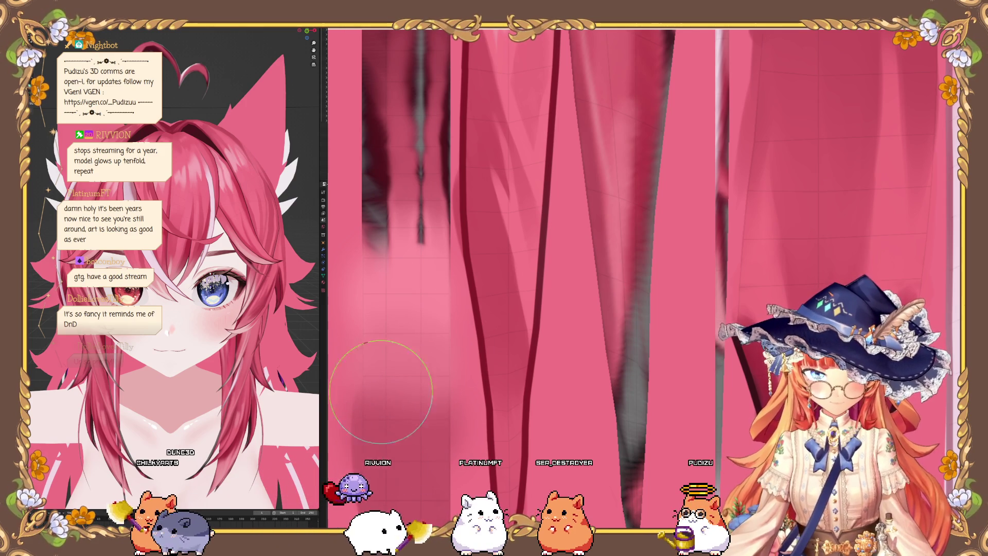
Step: Paint soft lighter pink patches over the remaining dark strands
scroll(401, 267, "up", 2)
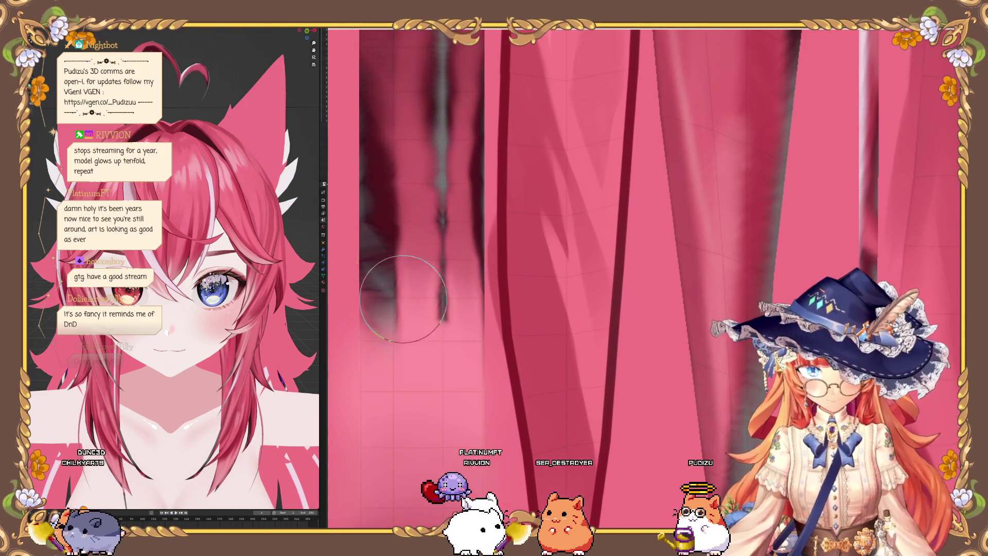
scroll(386, 339, "up", 2)
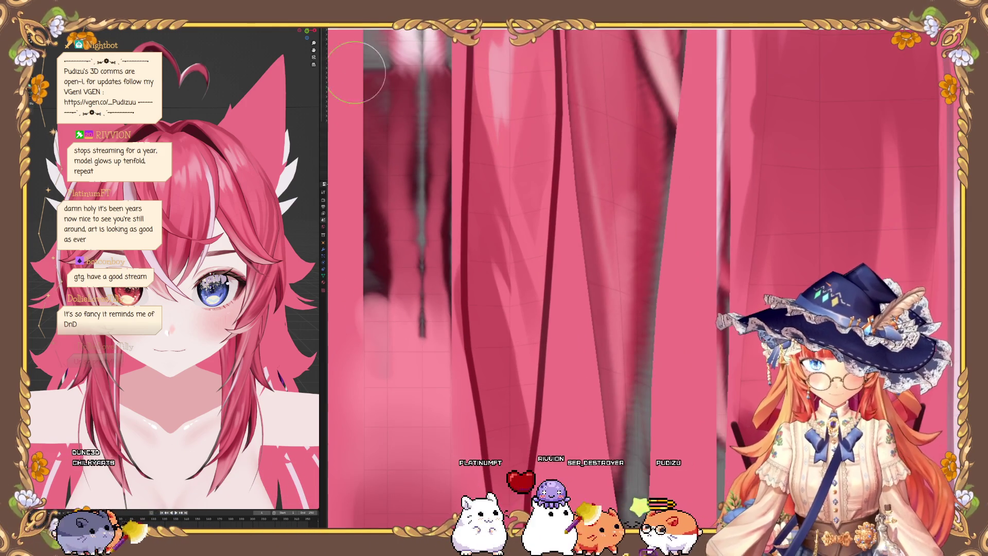
scroll(408, 281, "up", 2)
left_click_drag(407, 285, 341, 279)
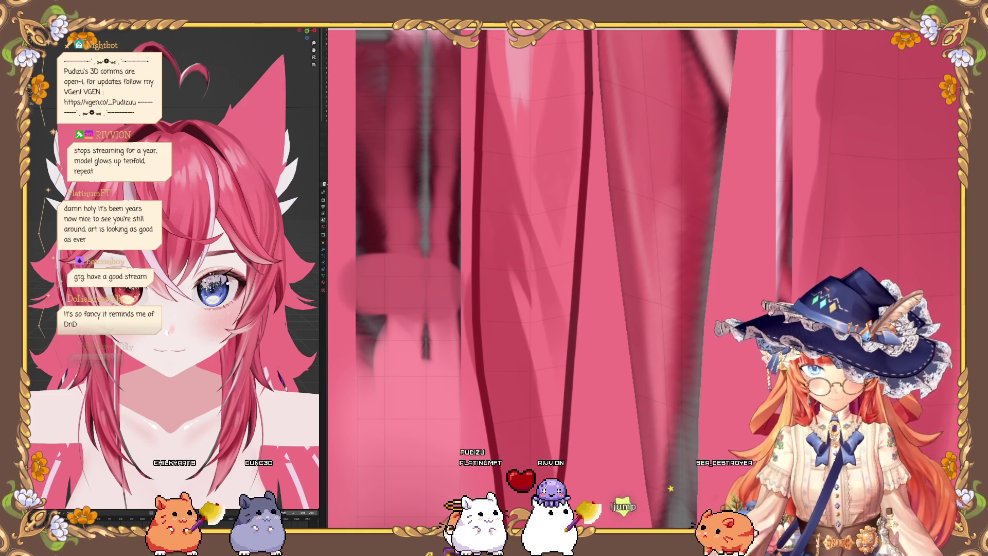
scroll(414, 356, "up", 2)
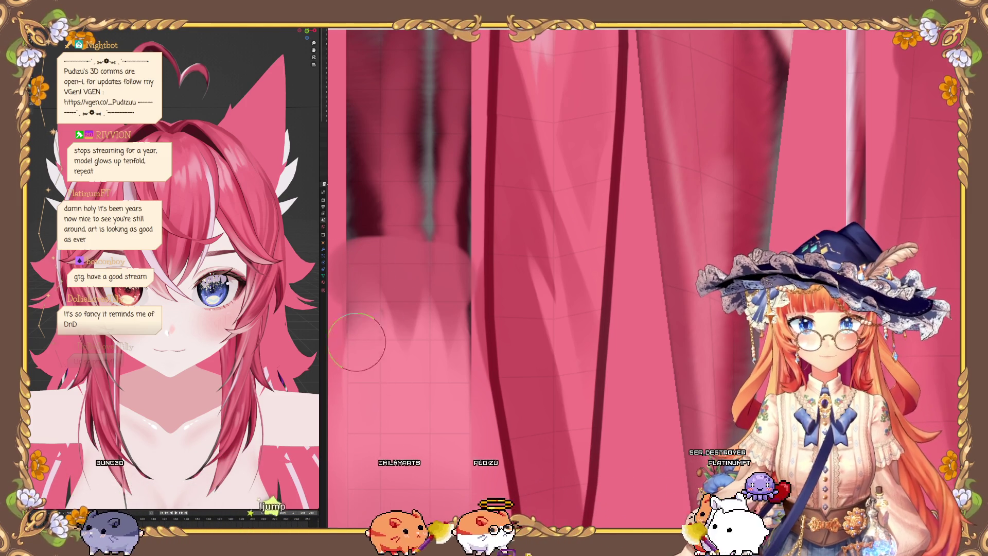
scroll(328, 317, "up", 2)
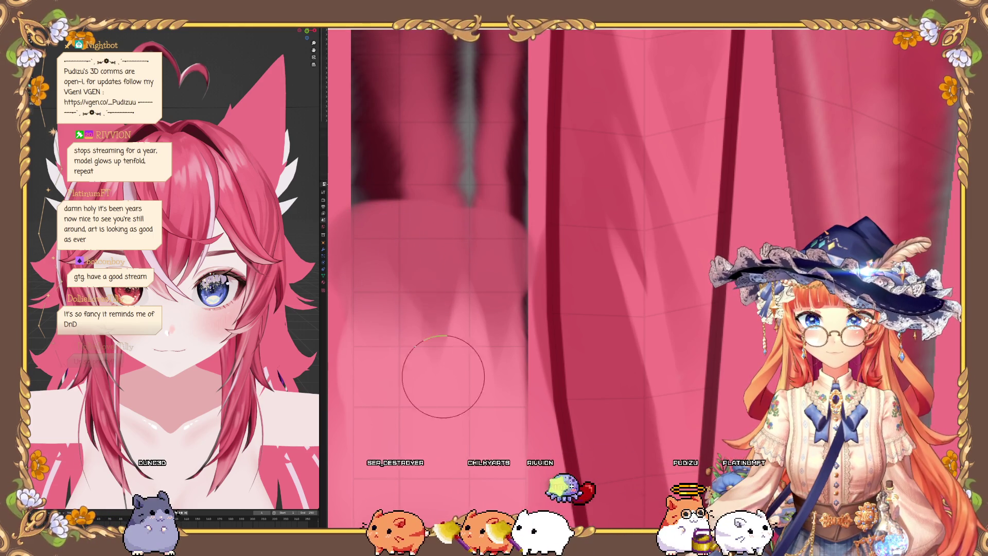
scroll(439, 382, "down", 2)
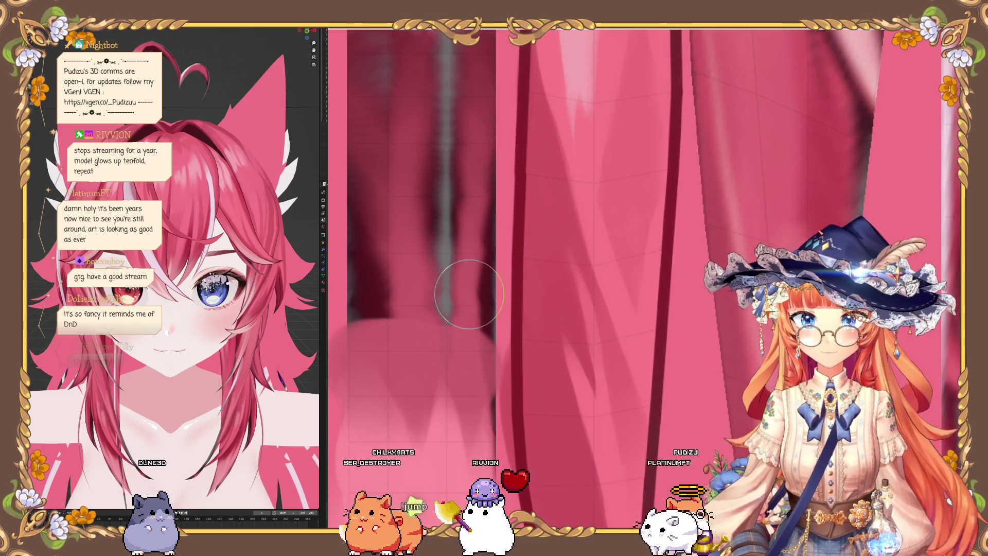
mouse_move(464, 290)
left_mouse_down()
mouse_move(432, 287)
mouse_move(376, 304)
mouse_move(456, 296)
mouse_move(478, 334)
left_mouse_up()
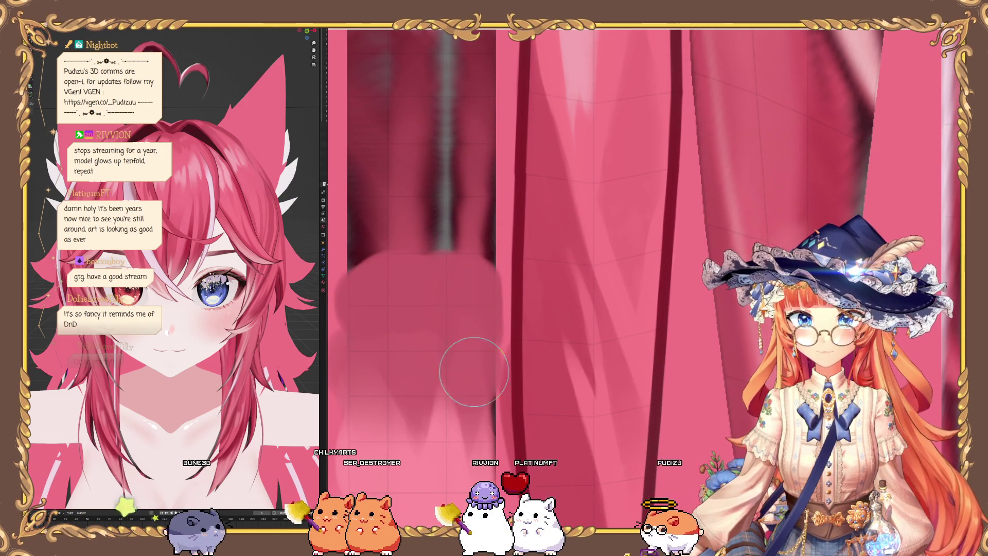
Step: Lighten the strip along the dark vertical strand, then sample a hair colour with S
scroll(458, 320, "down", 2)
scroll(472, 422, "up", 2)
left_click_drag(479, 356, 481, 304)
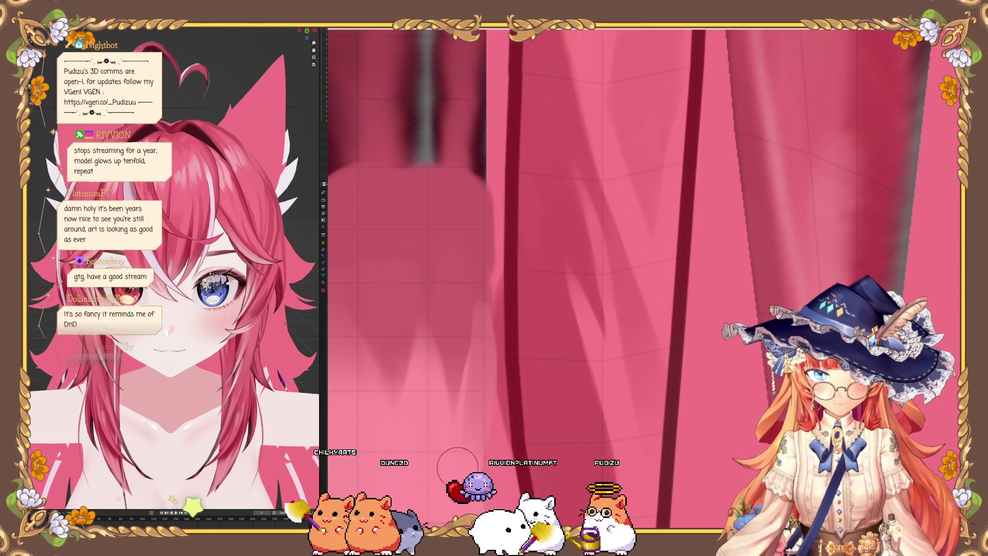
left_click_drag(481, 342, 485, 336)
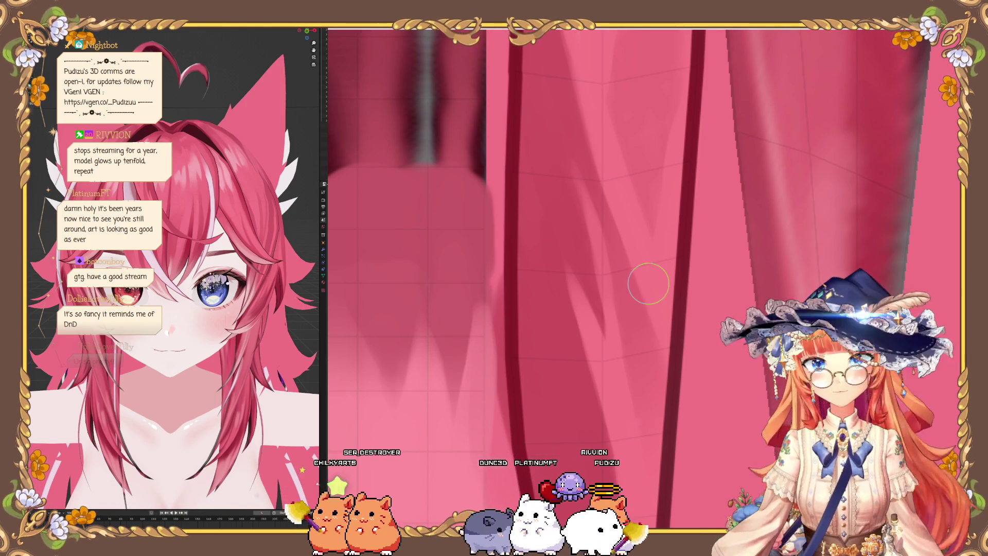
scroll(440, 282, "down", 2)
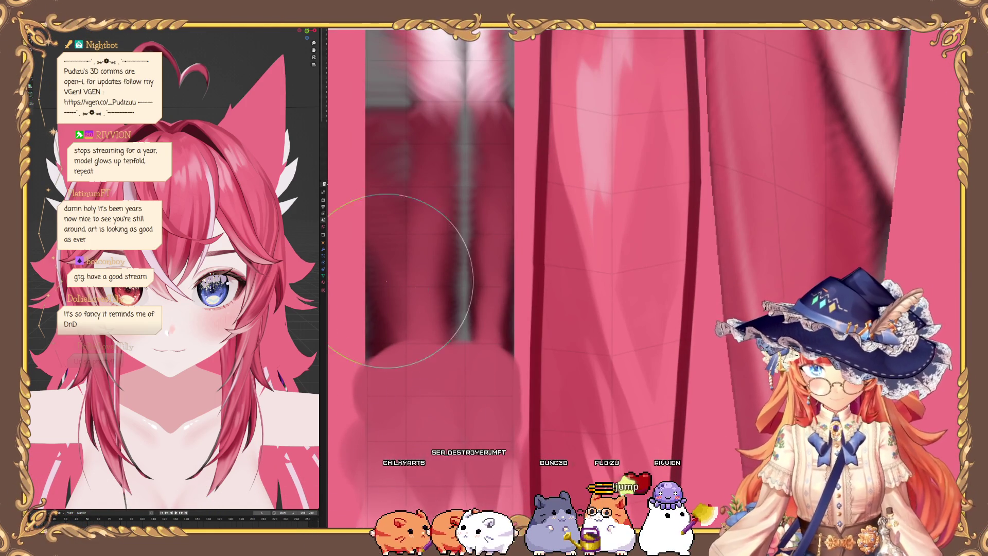
key("s")
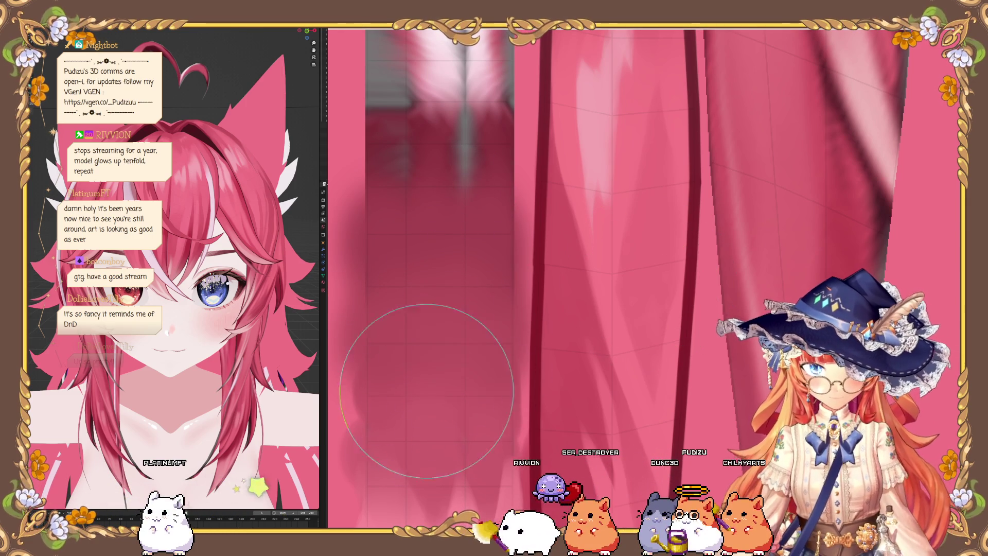
scroll(425, 189, "down", 2)
scroll(441, 416, "up", 2)
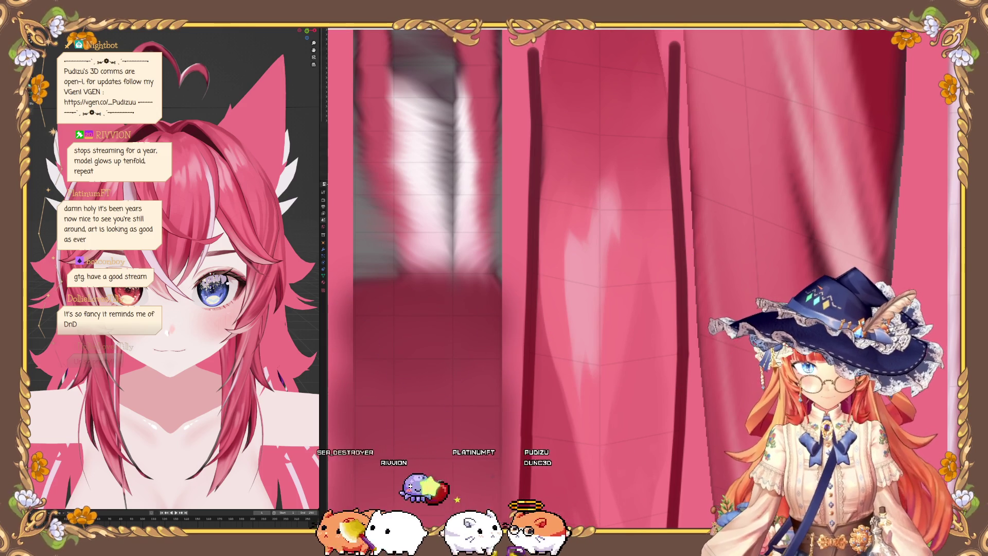
middle_click_drag(353, 382, 429, 165)
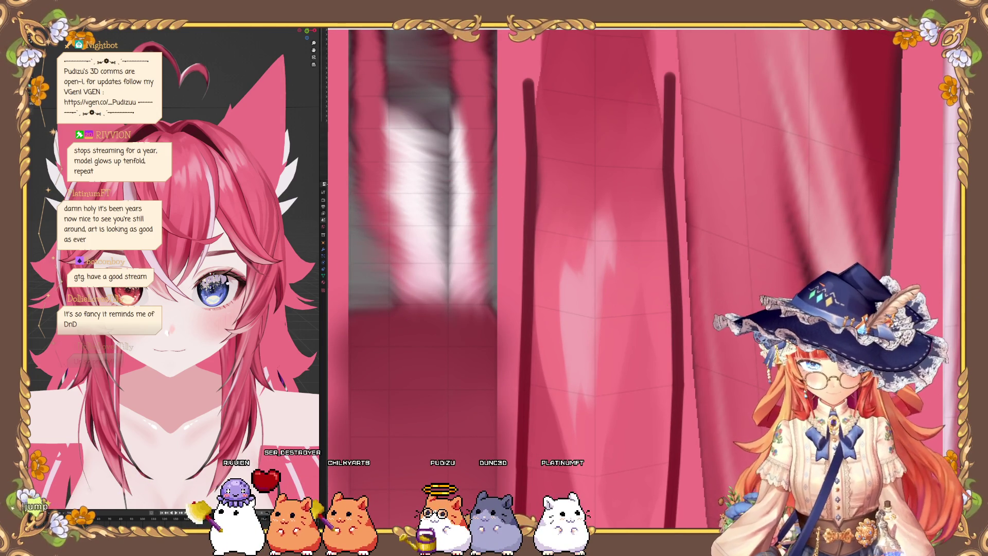
Step: Paint a white highlight stroke down the pink strand, then undo it to redo it
scroll(461, 199, "up", 2)
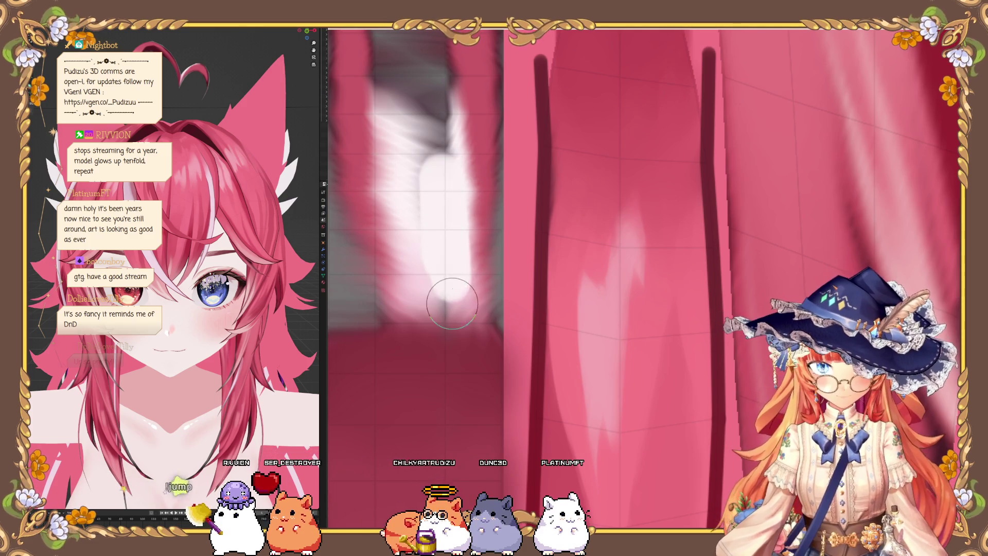
scroll(436, 256, "down", 3)
scroll(437, 256, "up", 3)
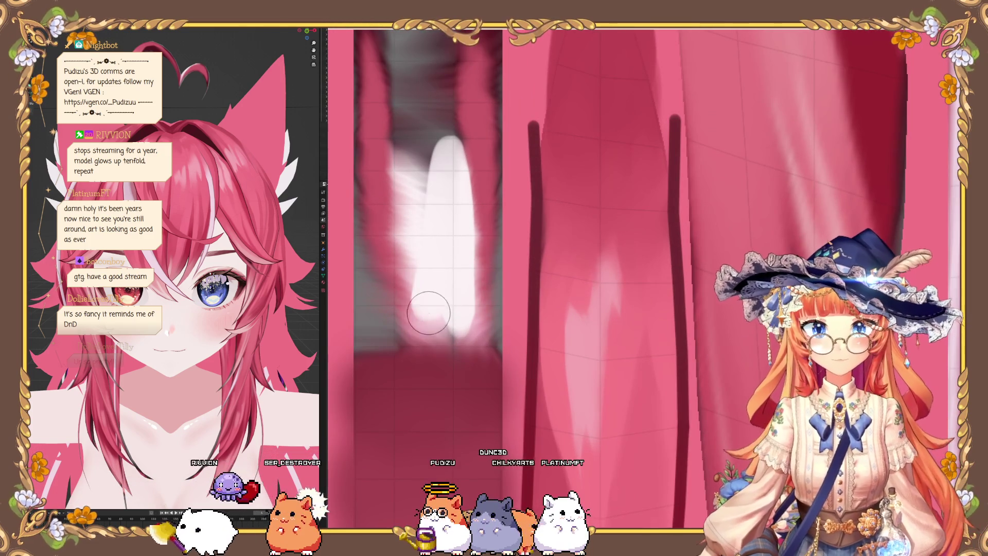
scroll(443, 216, "up", 1)
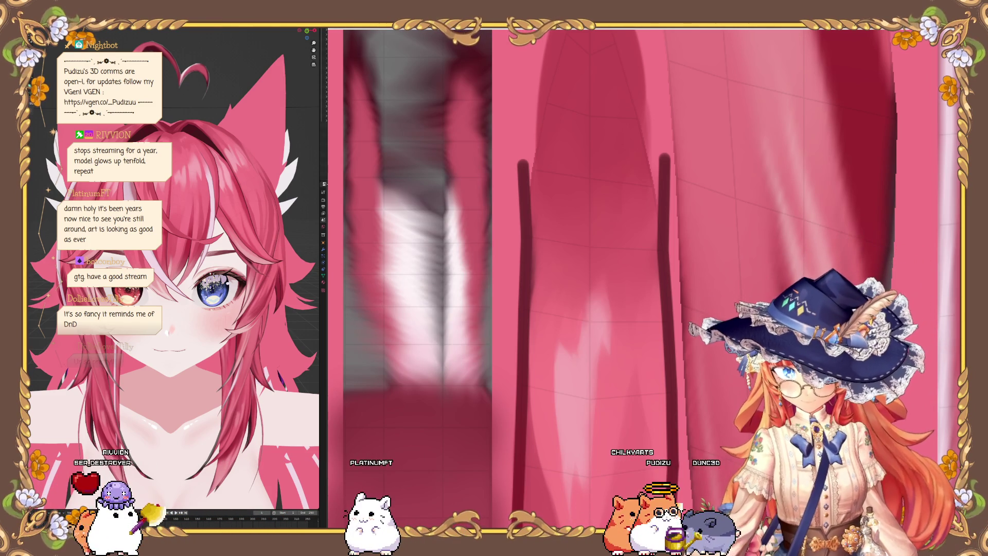
scroll(452, 308, "up", 3)
mouse_move(430, 159)
left_mouse_down()
mouse_move(430, 379)
mouse_move(437, 353)
mouse_move(430, 164)
mouse_move(412, 386)
left_mouse_up()
key("ctrl+z")
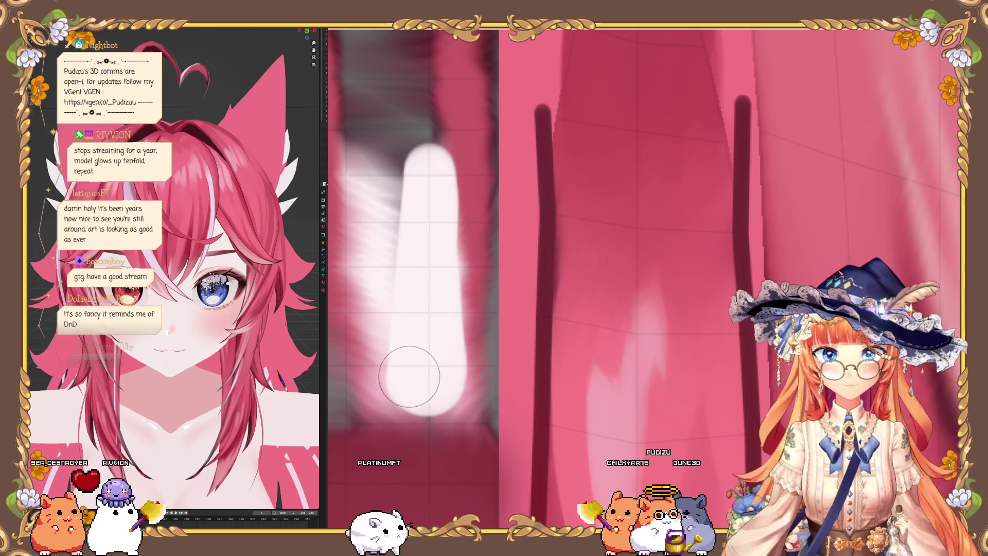
Step: Paint darker pink over the whitish blur beside the highlight and enlarge the brush to about double size
scroll(411, 377, "down", 3)
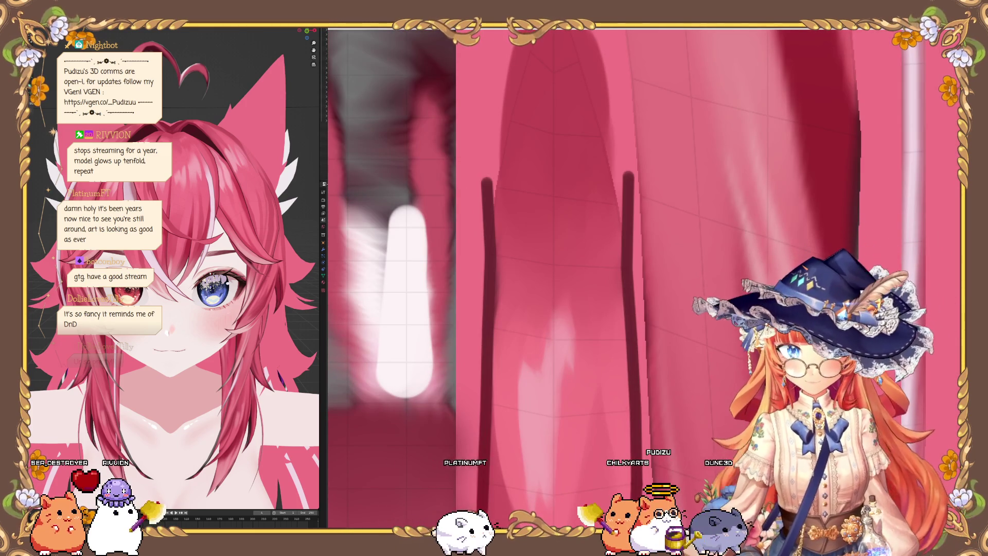
scroll(432, 265, "up", 1)
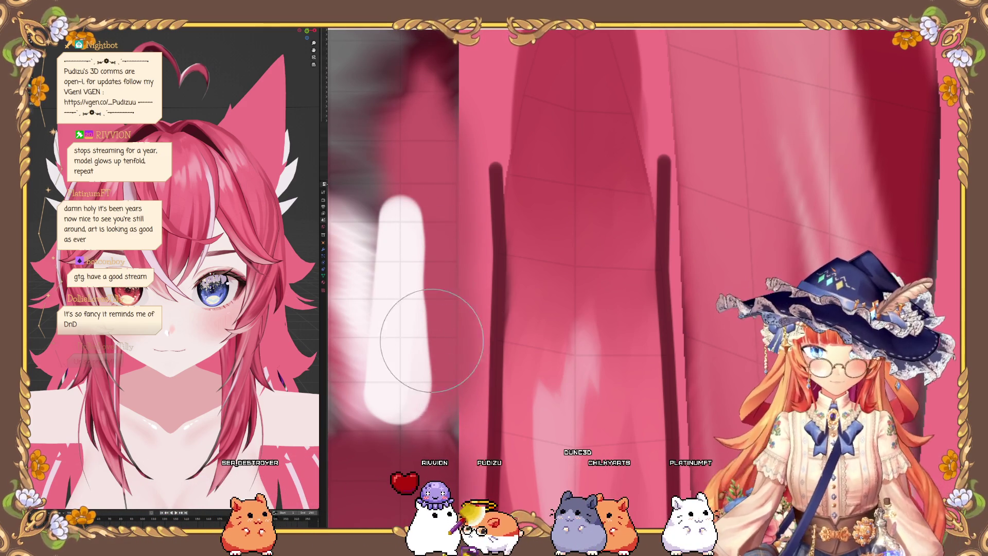
scroll(396, 388, "down", 2)
scroll(368, 422, "down", 1)
scroll(363, 429, "up", 3)
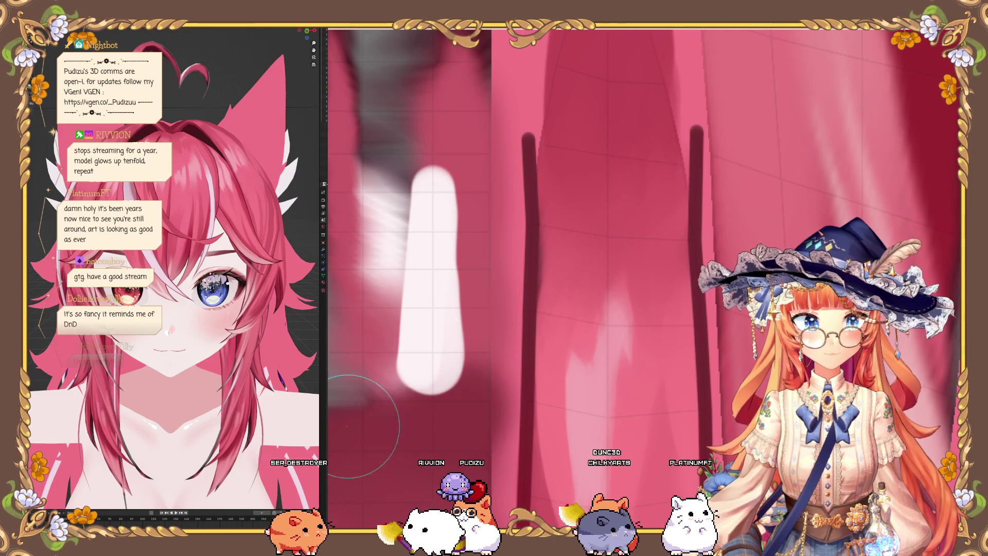
scroll(382, 425, "down", 1)
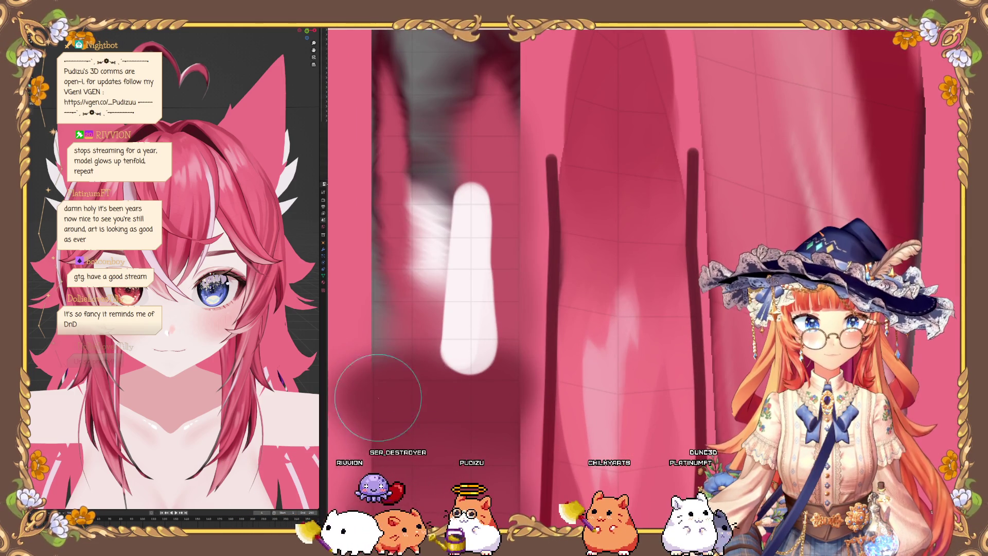
mouse_move(503, 337)
left_mouse_down()
mouse_move(442, 276)
mouse_move(419, 331)
mouse_move(397, 242)
mouse_move(384, 349)
left_mouse_up()
key("f")
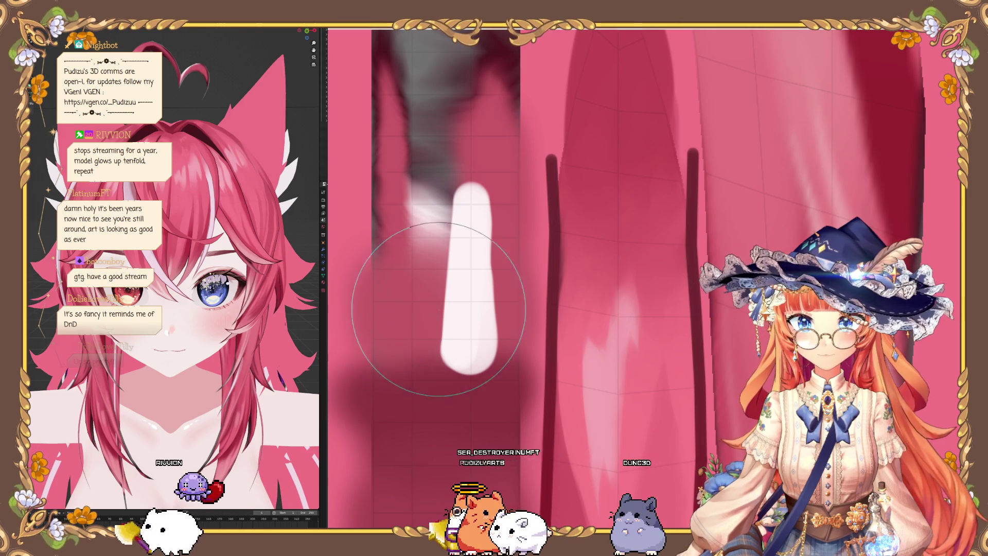
scroll(425, 252, "down", 1)
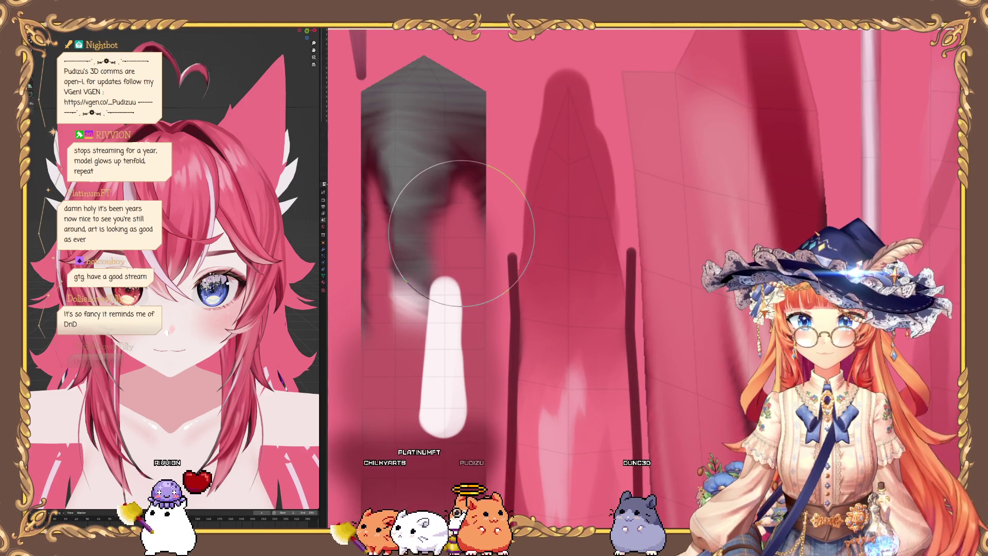
Step: Cover the grey smudges along and at the top of the strand with pink
mouse_move(405, 245)
left_mouse_down()
mouse_move(392, 206)
mouse_move(407, 185)
mouse_move(427, 227)
mouse_move(401, 379)
left_mouse_up()
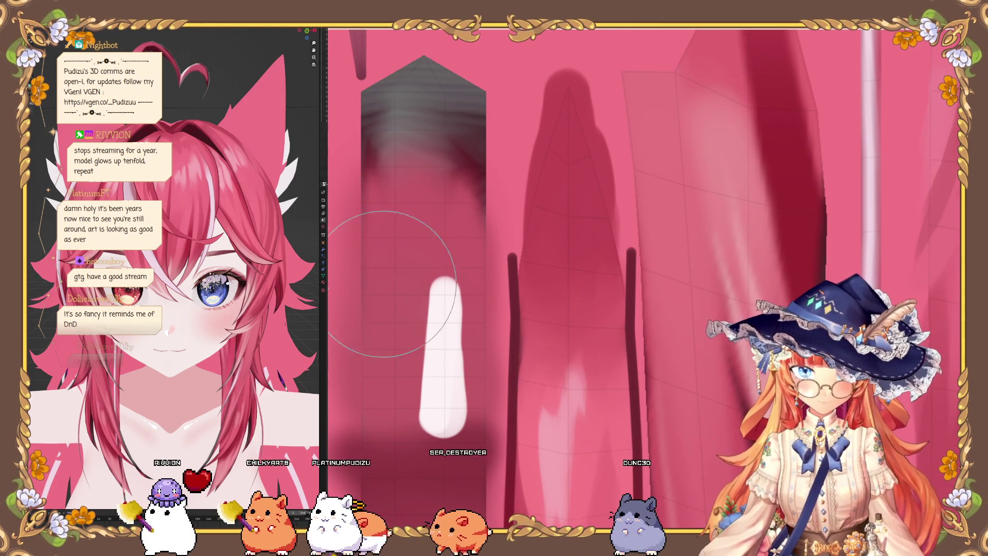
middle_click_drag(452, 364, 463, 350)
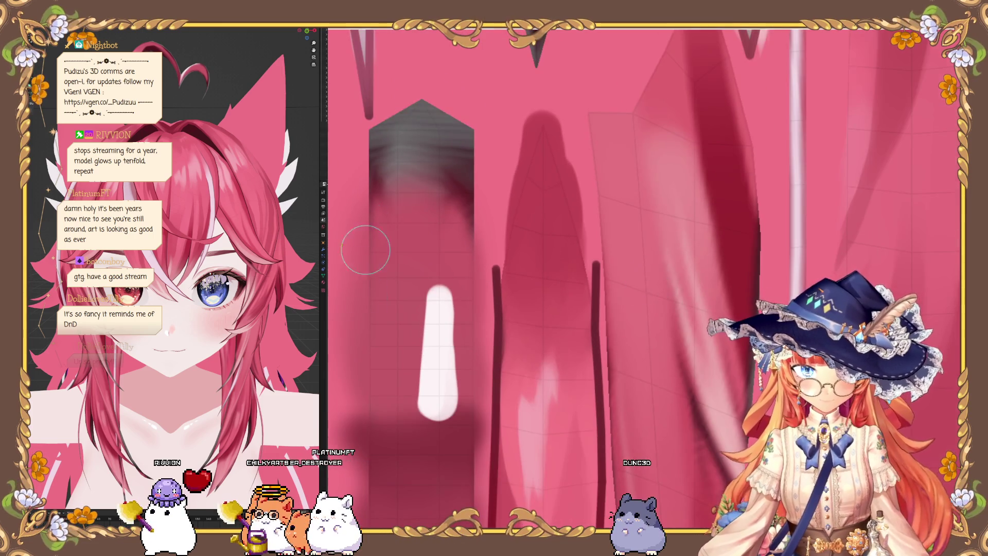
scroll(366, 250, "up", 2)
mouse_move(376, 210)
left_mouse_down()
mouse_move(393, 106)
mouse_move(486, 123)
mouse_move(505, 230)
mouse_move(438, 189)
left_mouse_up()
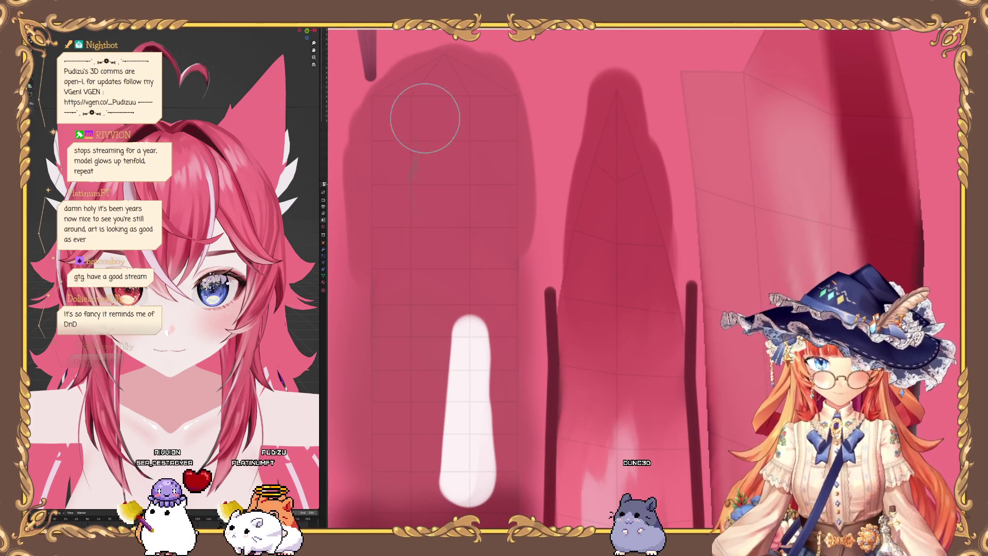
scroll(381, 411, "down", 3)
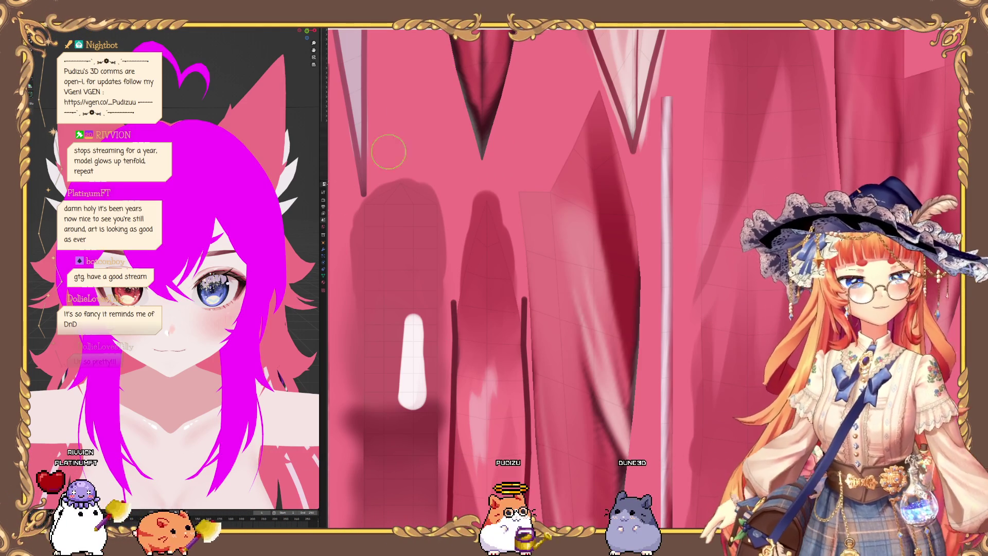
Step: Taper the white highlight into a narrow pointed tip, checking it on the orbited model preview
mouse_move(190, 103)
middle_mouse_down()
mouse_move(190, 162)
mouse_move(253, 185)
middle_mouse_up()
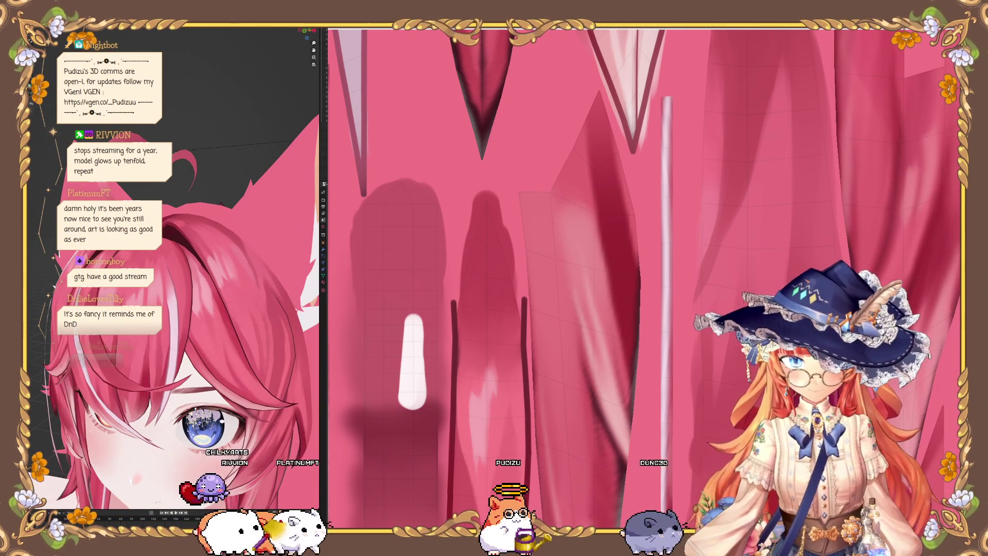
scroll(414, 335, "up", 4)
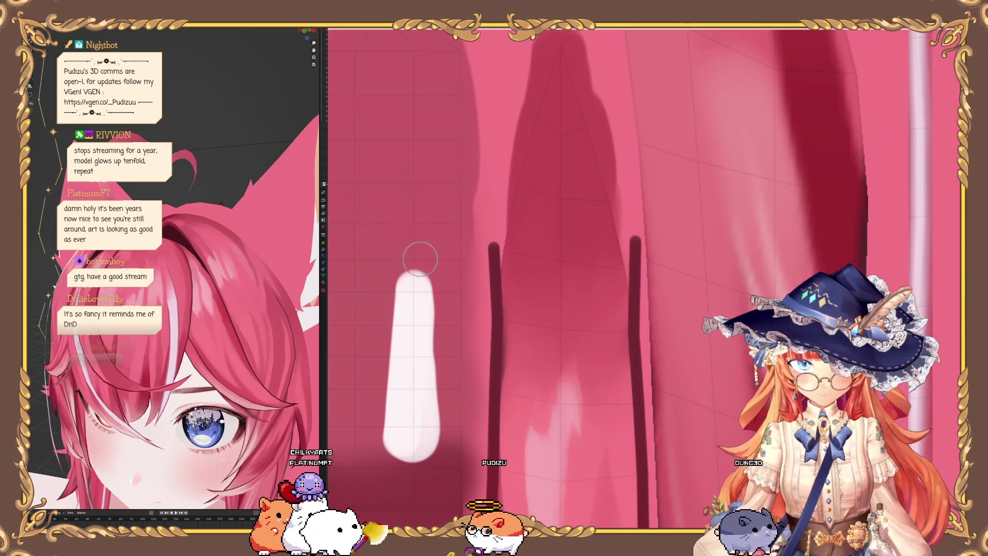
mouse_move(422, 255)
left_mouse_down()
mouse_move(437, 276)
mouse_move(409, 276)
mouse_move(388, 258)
left_mouse_up()
mouse_move(388, 258)
middle_mouse_down()
mouse_move(353, 420)
mouse_move(363, 344)
middle_mouse_up()
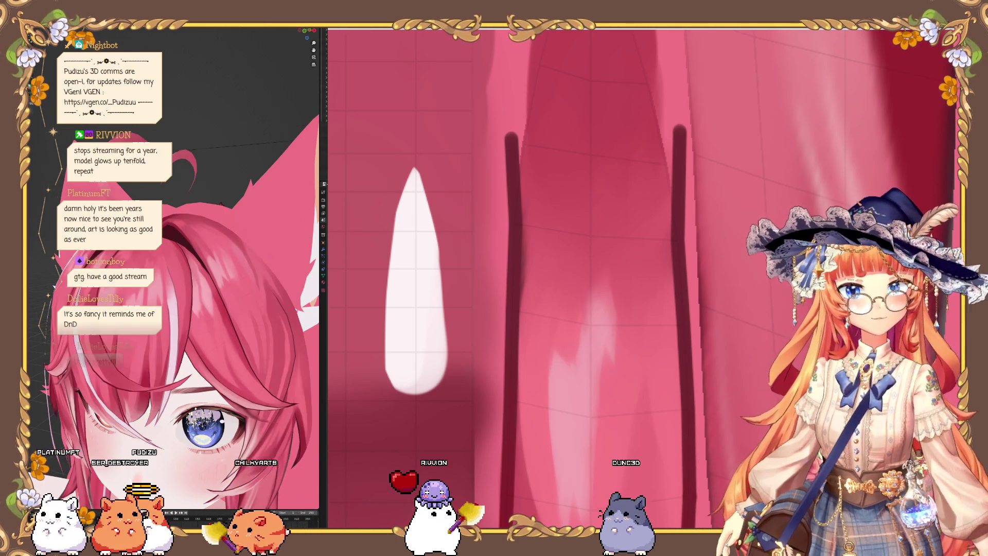
scroll(182, 209, "down", 3)
mouse_move(182, 208)
middle_mouse_down()
mouse_move(271, 217)
mouse_move(194, 200)
mouse_move(175, 208)
mouse_move(201, 207)
mouse_move(194, 244)
mouse_move(219, 221)
mouse_move(197, 214)
mouse_move(170, 242)
mouse_move(195, 221)
mouse_move(162, 198)
mouse_move(172, 214)
mouse_move(215, 219)
mouse_move(184, 209)
mouse_move(193, 211)
mouse_move(178, 234)
mouse_move(192, 248)
mouse_move(166, 235)
mouse_move(184, 227)
mouse_move(175, 216)
mouse_move(213, 225)
mouse_move(181, 218)
mouse_move(186, 229)
mouse_move(172, 230)
middle_mouse_up()
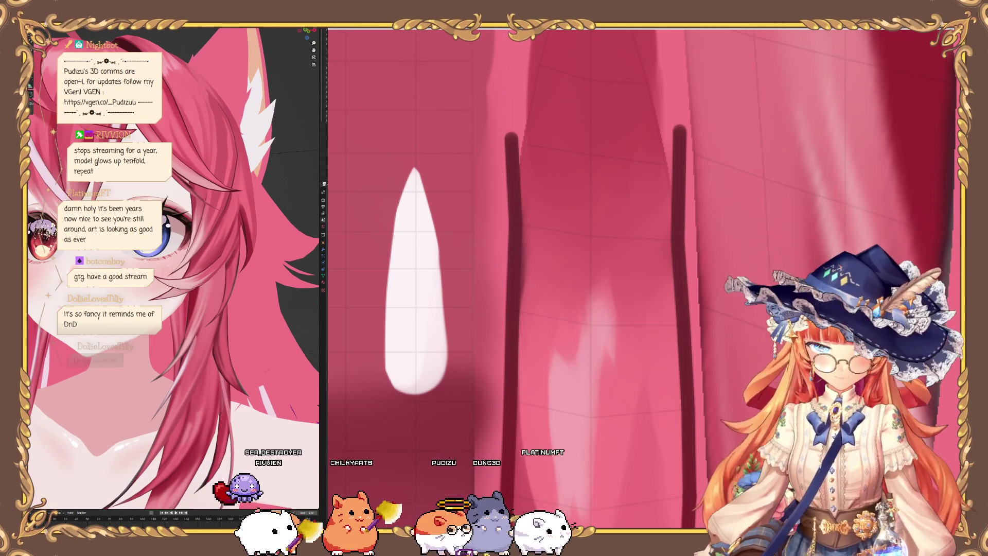
scroll(636, 228, "down", 8)
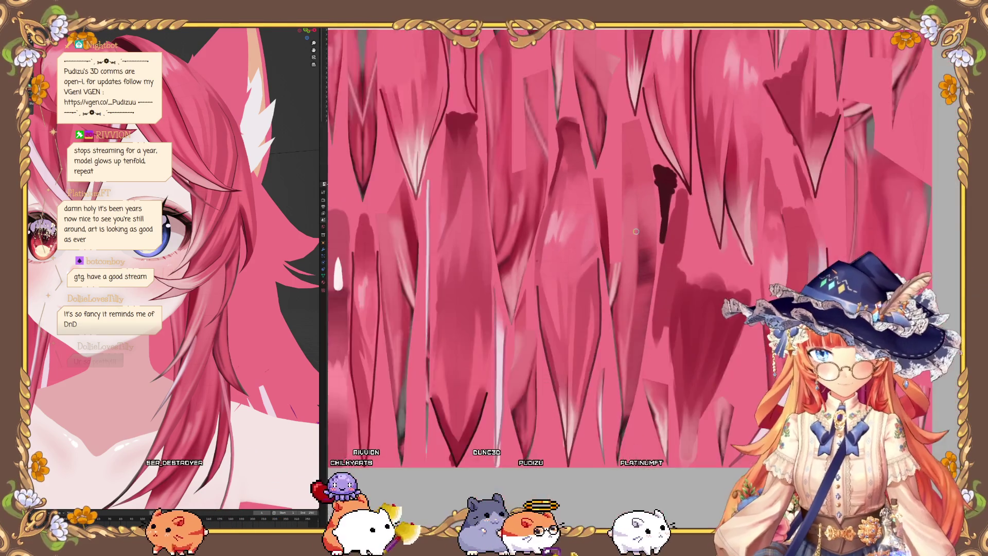
Step: Zoom out to show the whole hair texture sheet and orbit the model preview to a side view of the ear
scroll(637, 228, "down", 5)
scroll(785, 70, "up", 2)
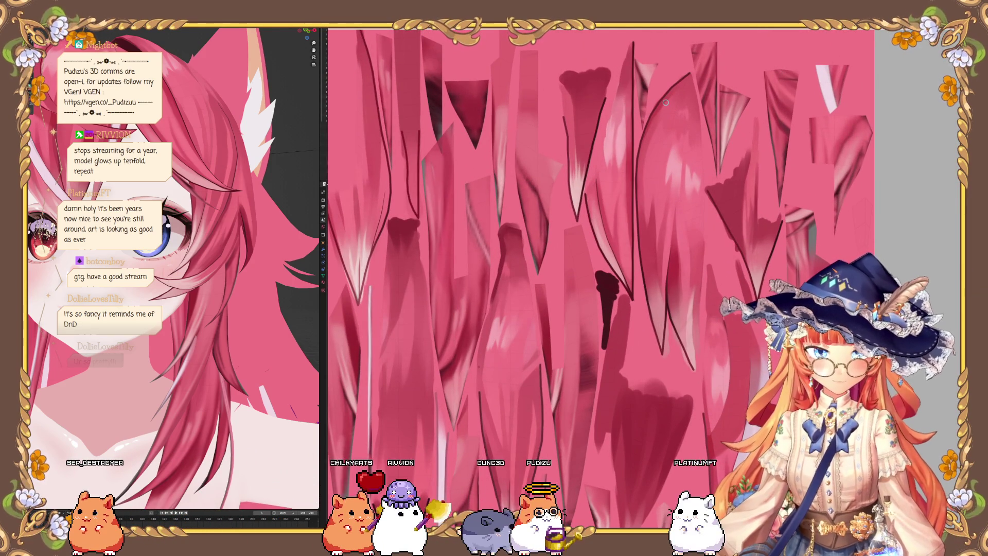
scroll(567, 95, "down", 2)
scroll(460, 86, "up", 4)
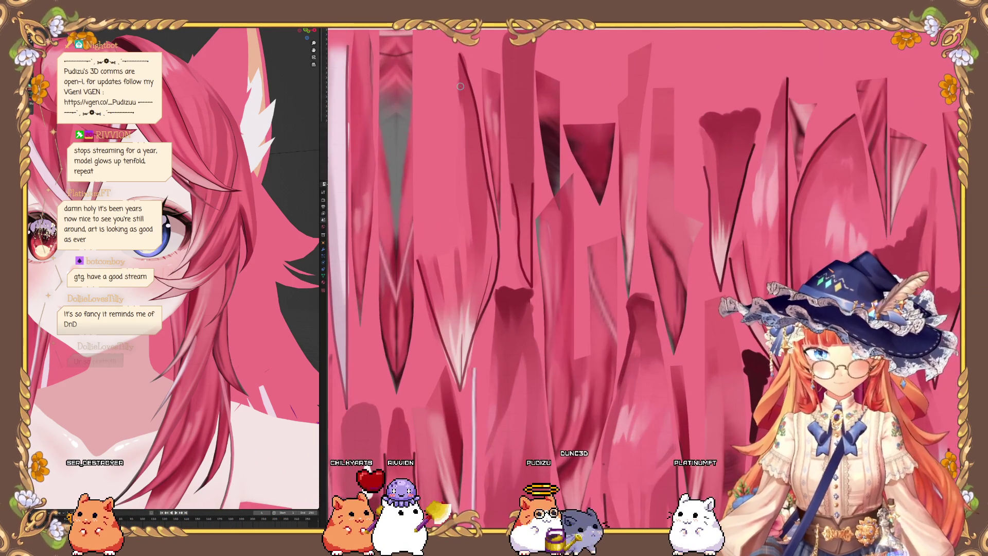
scroll(461, 81, "down", 4)
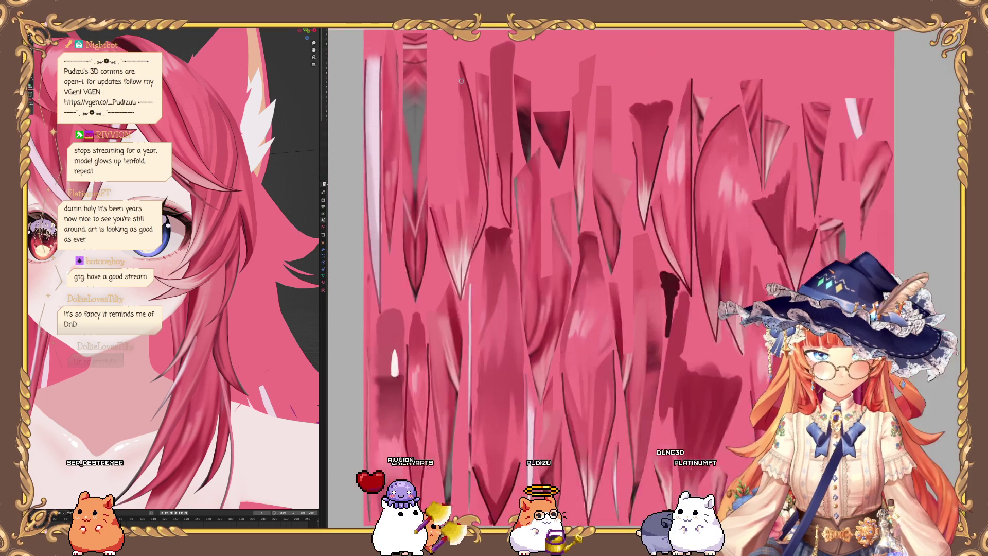
scroll(722, 389, "up", 5)
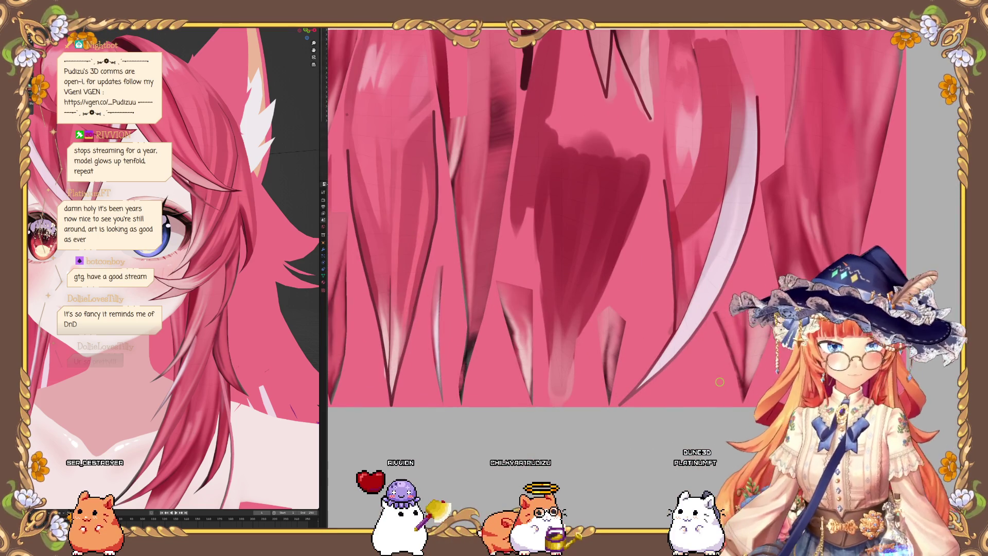
scroll(719, 380, "down", 2)
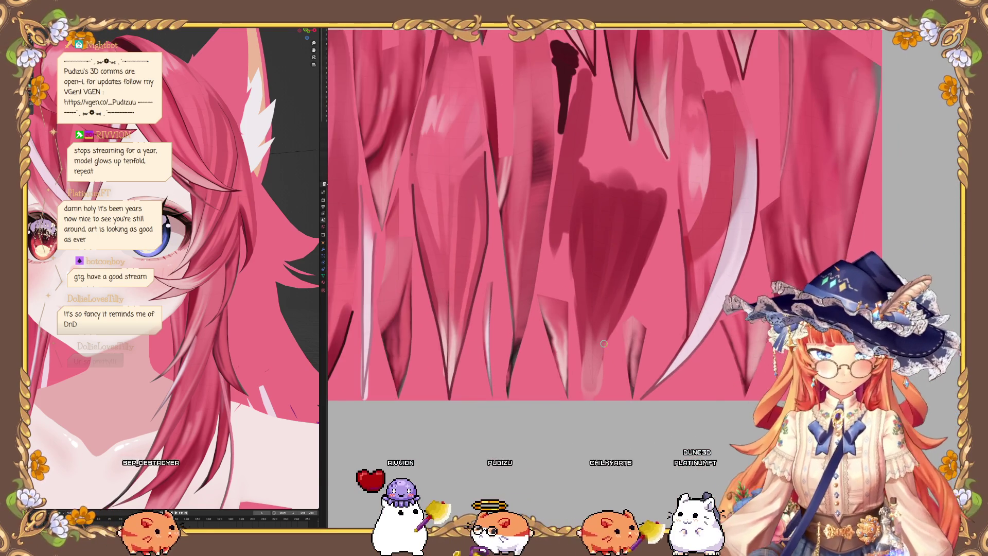
scroll(425, 253, "down", 3)
scroll(426, 252, "up", 3)
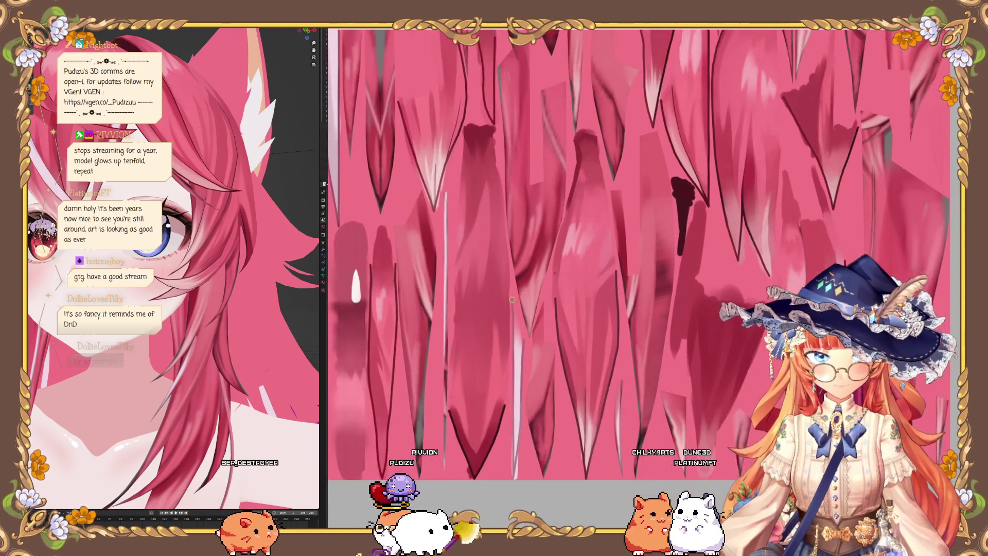
scroll(515, 155, "down", 3)
scroll(590, 63, "up", 4)
scroll(590, 63, "down", 4)
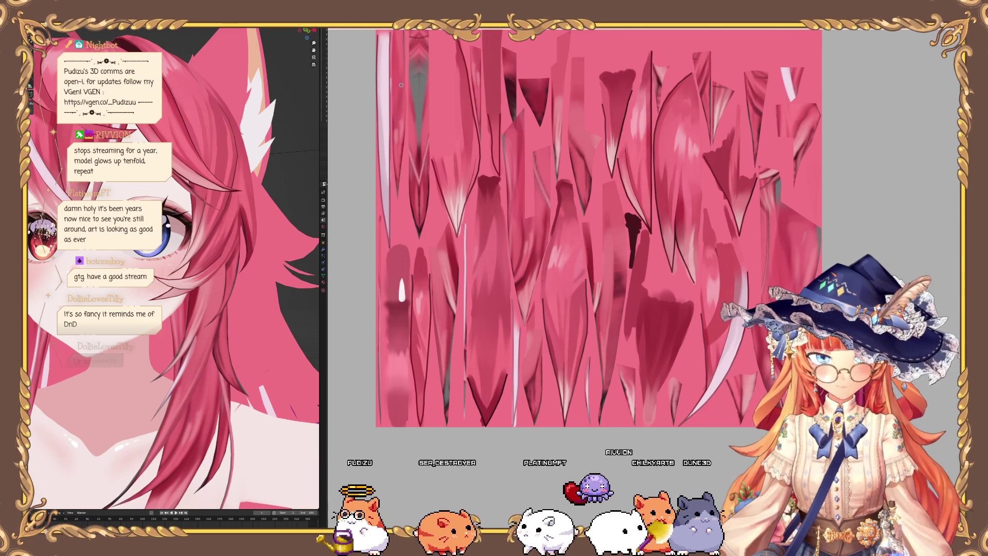
mouse_move(170, 299)
middle_mouse_down()
mouse_move(166, 288)
mouse_move(182, 286)
mouse_move(211, 295)
mouse_move(190, 307)
mouse_move(196, 318)
middle_mouse_up()
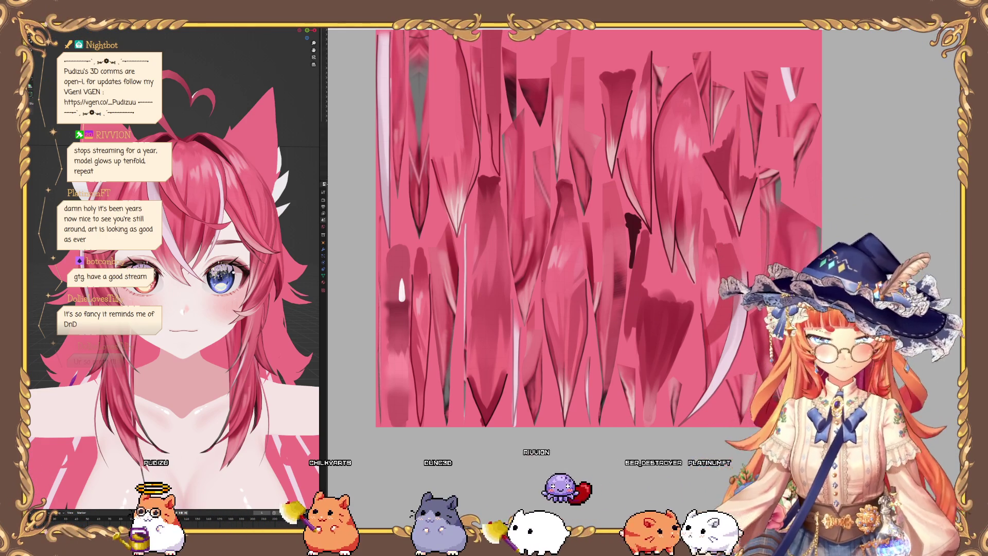
scroll(452, 113, "up", 1)
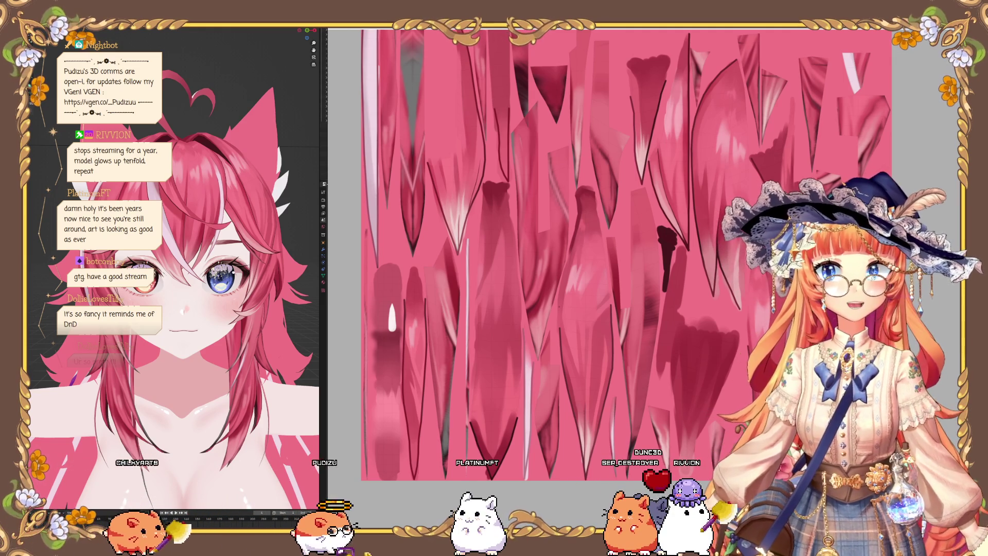
mouse_move(195, 217)
middle_mouse_down()
mouse_move(210, 183)
mouse_move(144, 258)
mouse_move(116, 258)
mouse_move(238, 276)
middle_mouse_up()
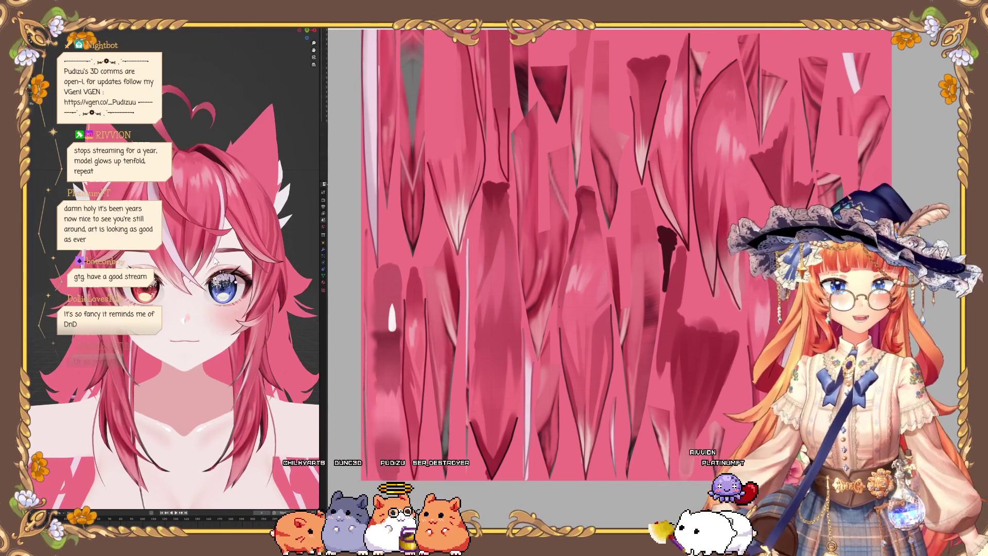